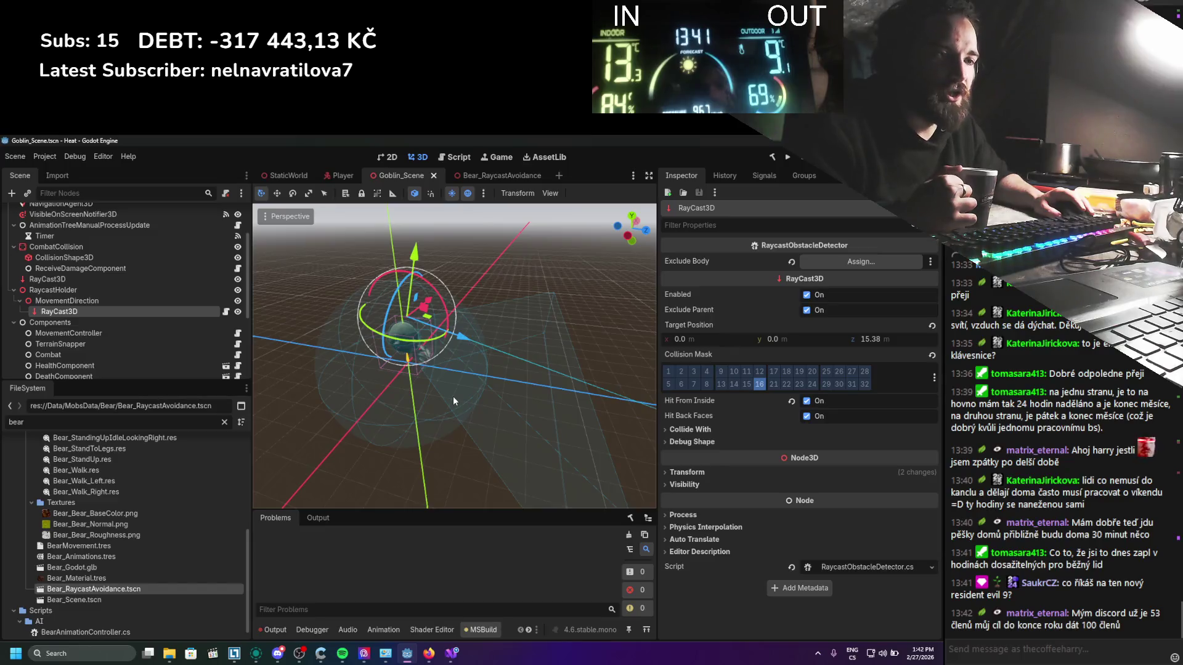
# Step: Orbit around the goblin and expand the RayCast3D's Transform section in the Inspector
pyautogui.moveTo(453, 395)
pyautogui.mouseDown()
pyautogui.moveTo(481, 389)
pyautogui.moveTo(492, 365)
pyautogui.moveTo(455, 327)
pyautogui.moveTo(468, 378)
pyautogui.moveTo(487, 376)
pyautogui.mouseUp()
pyautogui.scroll(2, 454, 327)
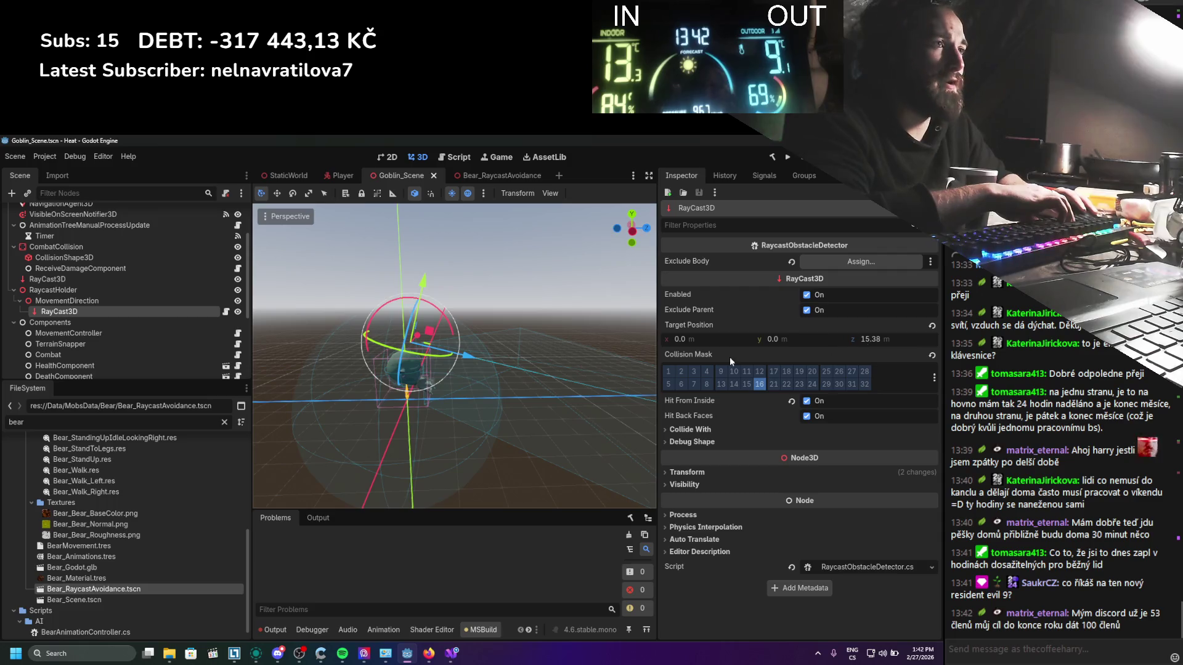
pyautogui.moveTo(501, 414)
pyautogui.mouseDown()
pyautogui.moveTo(463, 419)
pyautogui.moveTo(482, 417)
pyautogui.mouseUp()
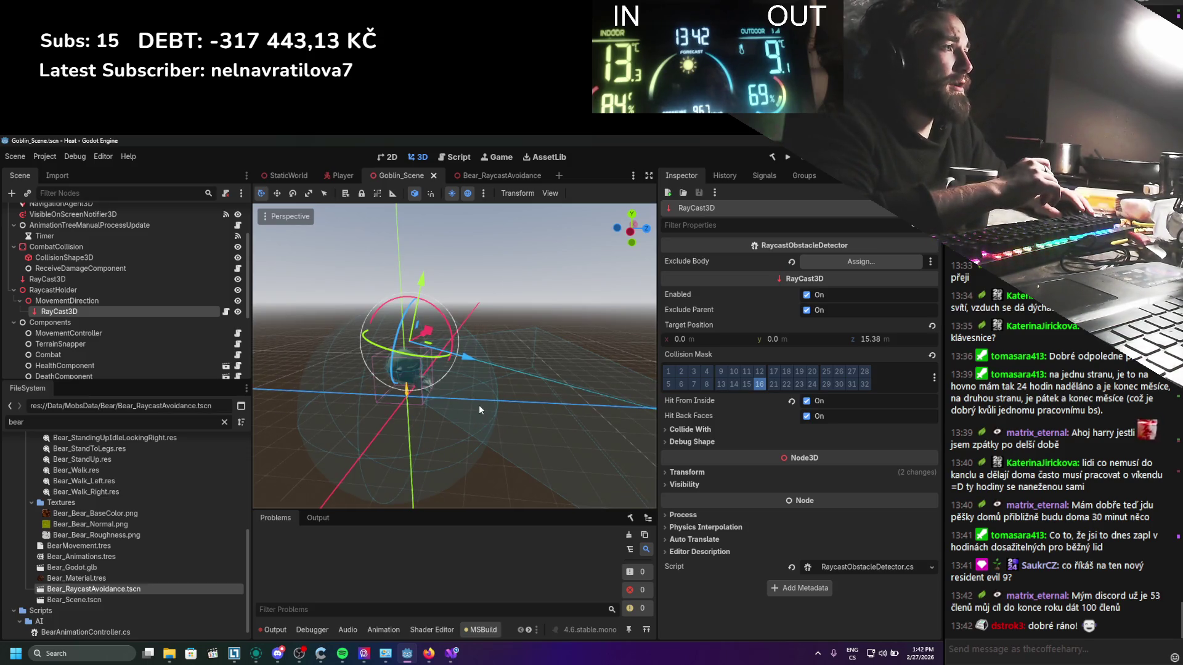
pyautogui.moveTo(482, 386)
pyautogui.mouseDown()
pyautogui.moveTo(564, 378)
pyautogui.moveTo(266, 377)
pyautogui.moveTo(545, 377)
pyautogui.moveTo(622, 399)
pyautogui.moveTo(424, 379)
pyautogui.mouseUp()
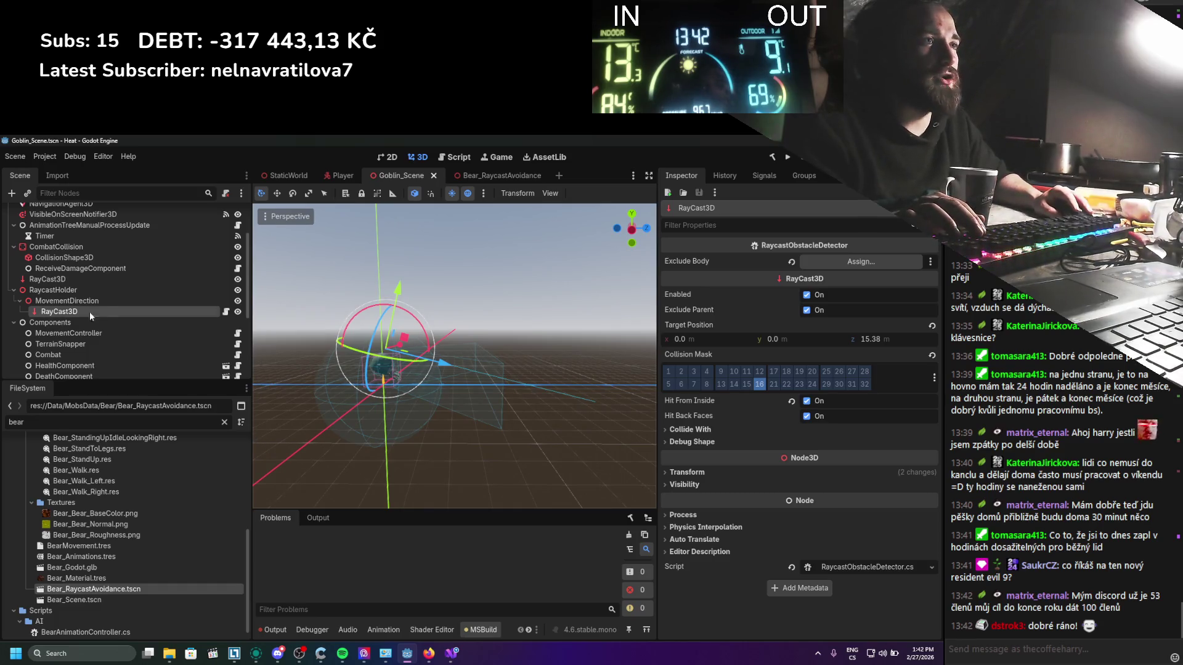
pyautogui.click(704, 472)
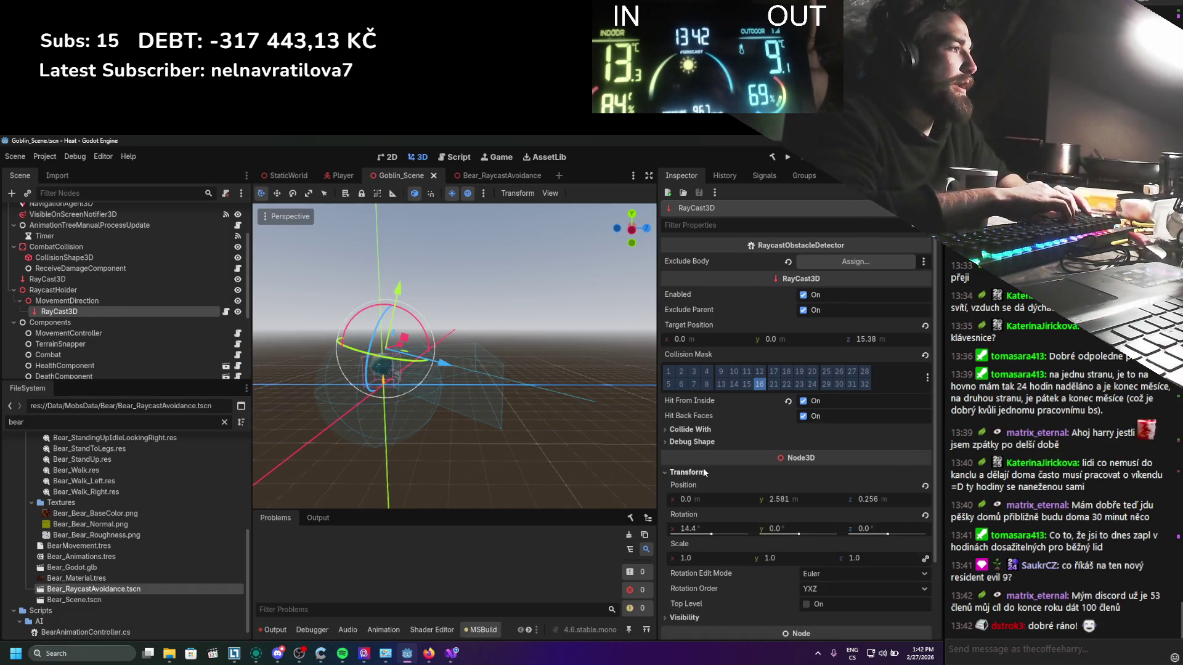
# Step: Reset the RayCast3D's X rotation to 0 and lower its target Y to -3
pyautogui.click(715, 524)
pyautogui.write('0')
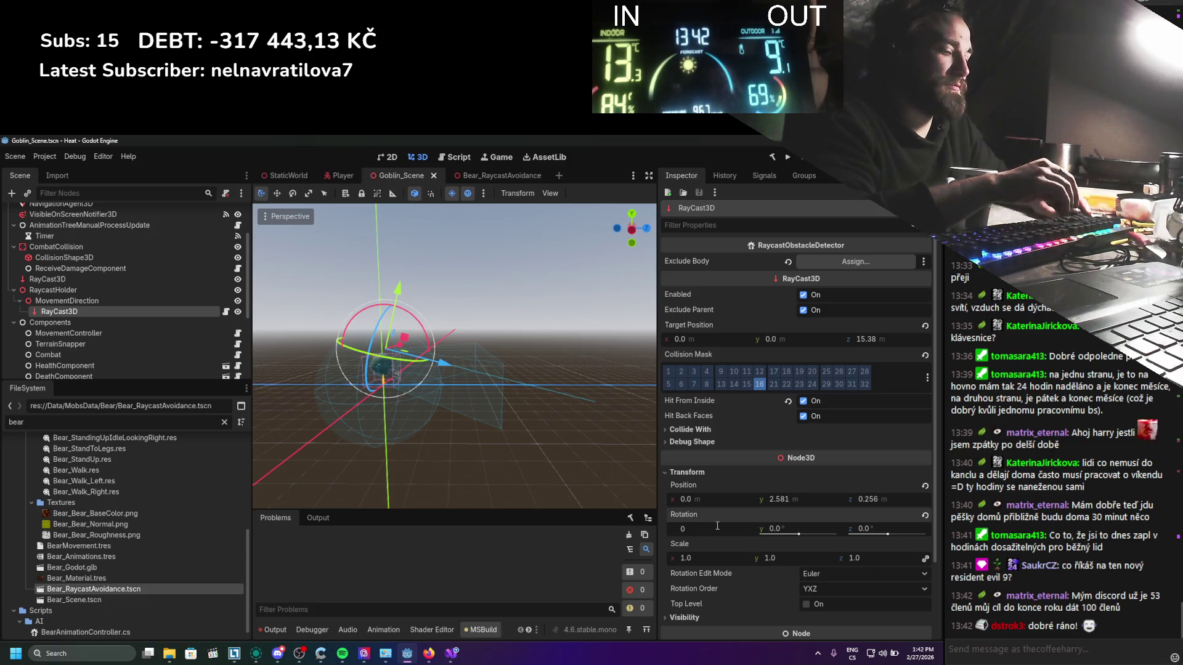
pyautogui.press('Return')
pyautogui.moveTo(808, 340)
pyautogui.mouseDown()
pyautogui.moveTo(776, 340)
pyautogui.moveTo(808, 340)
pyautogui.mouseUp()
pyautogui.click(808, 340)
pyautogui.write('-3')
pyautogui.press('Return')
# Step: Adjust the ray's target Z length and raise its target Y to -1.89
pyautogui.moveTo(881, 342); pyautogui.dragTo(841, 341)
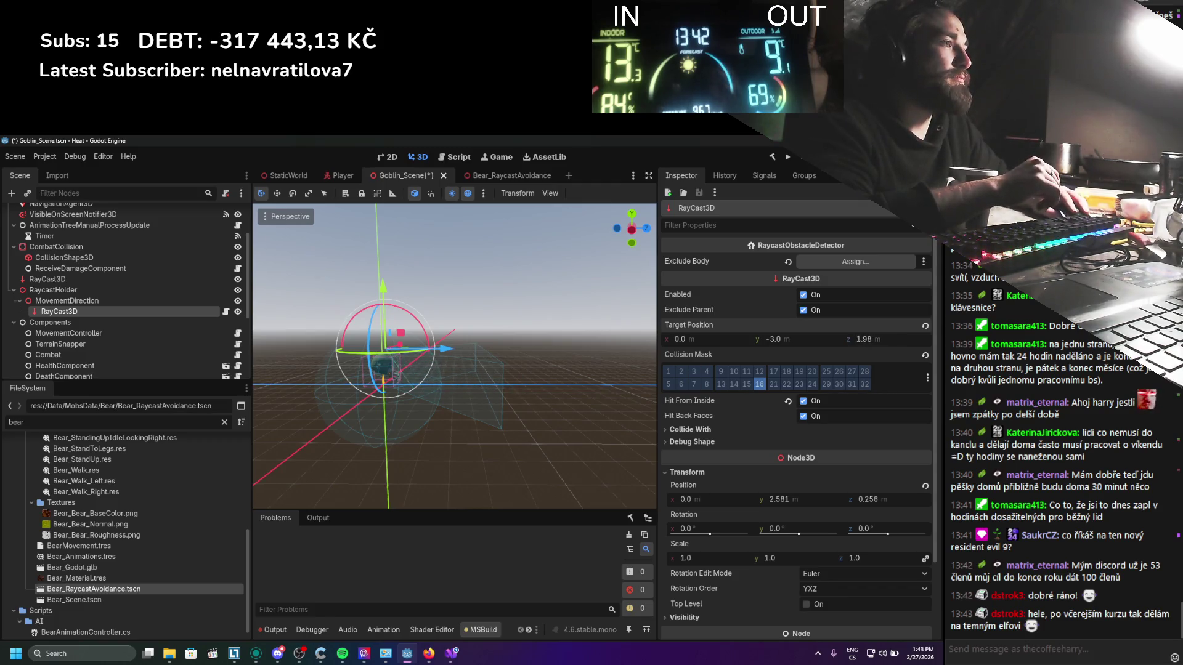
pyautogui.moveTo(825, 342); pyautogui.dragTo(847, 342)
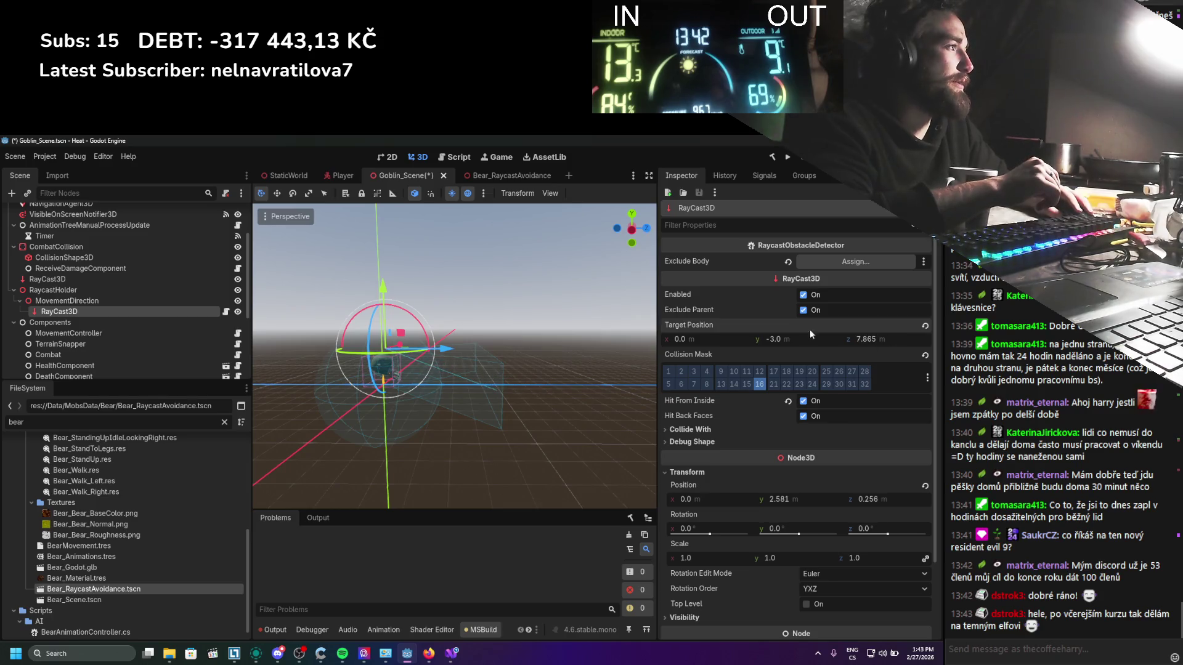
pyautogui.moveTo(469, 345); pyautogui.dragTo(533, 353)
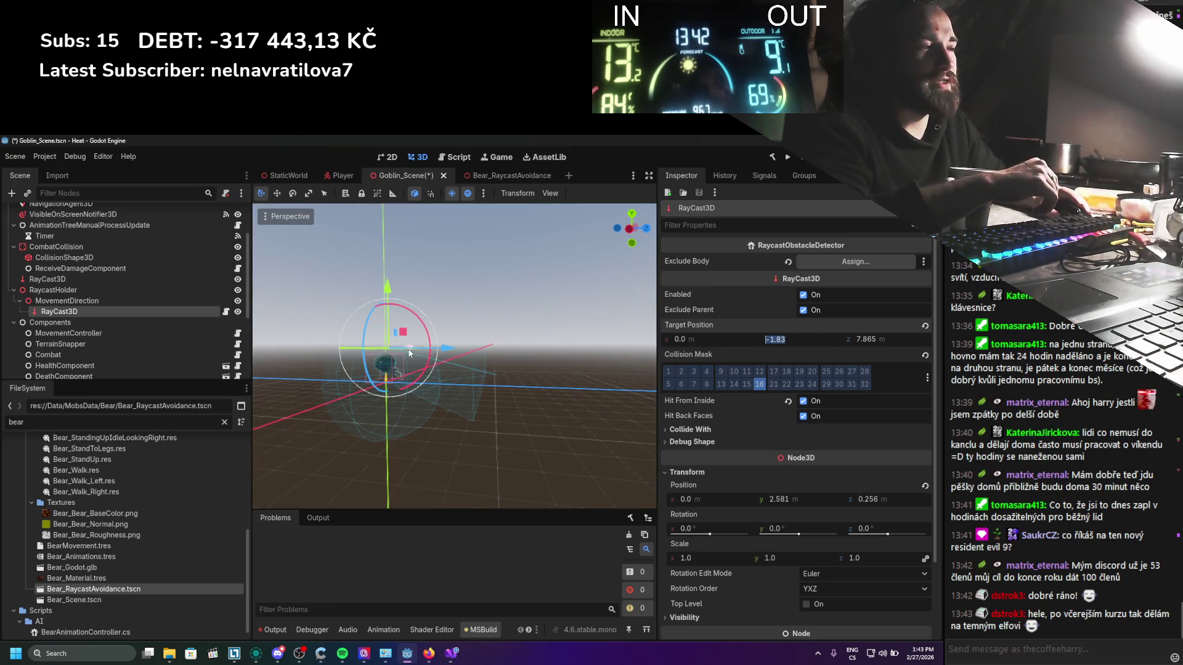
pyautogui.moveTo(530, 434); pyautogui.dragTo(547, 418)
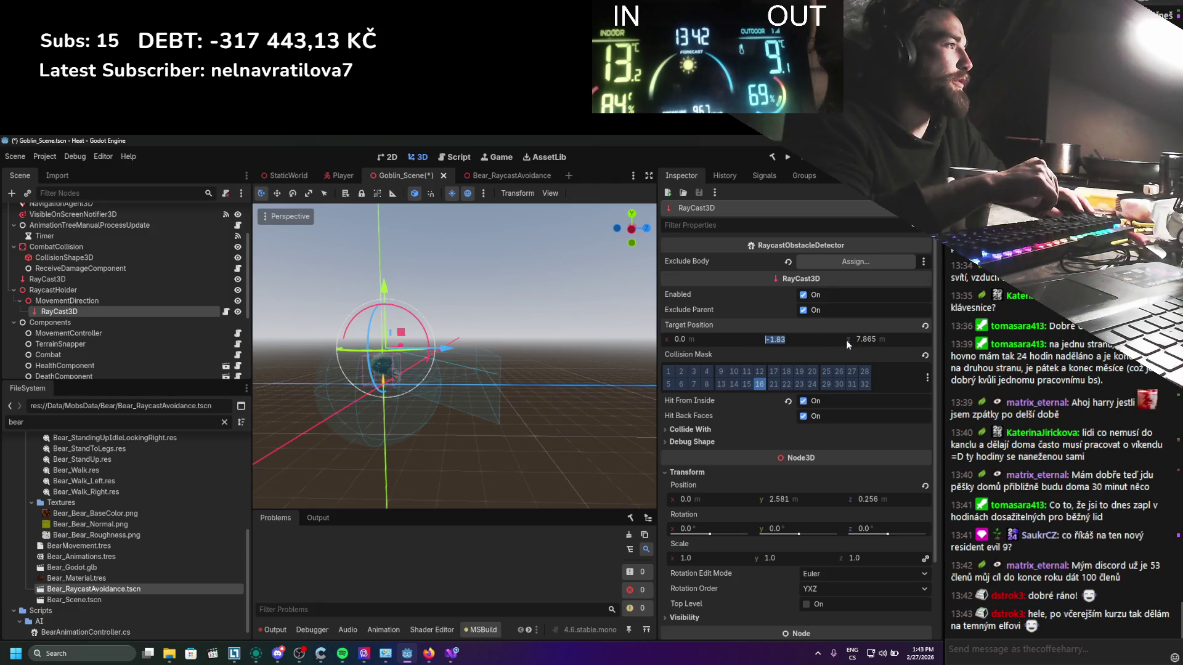
pyautogui.write('-1.89')
pyautogui.press('Return')
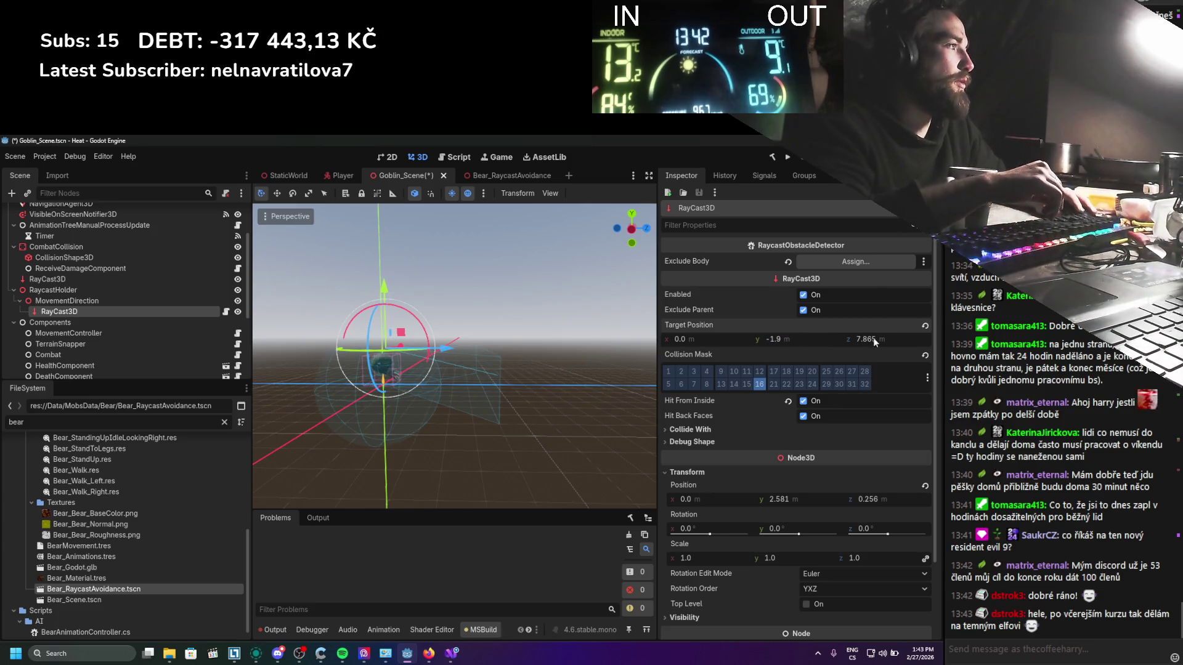
# Step: Shorten the target Z to 5.05, leaving target (0, -1.63, 5.05), and save the scene
pyautogui.moveTo(873, 340)
pyautogui.mouseDown()
pyautogui.moveTo(810, 340)
pyautogui.moveTo(825, 341)
pyautogui.mouseUp()
pyautogui.scroll(1, 123, 344)
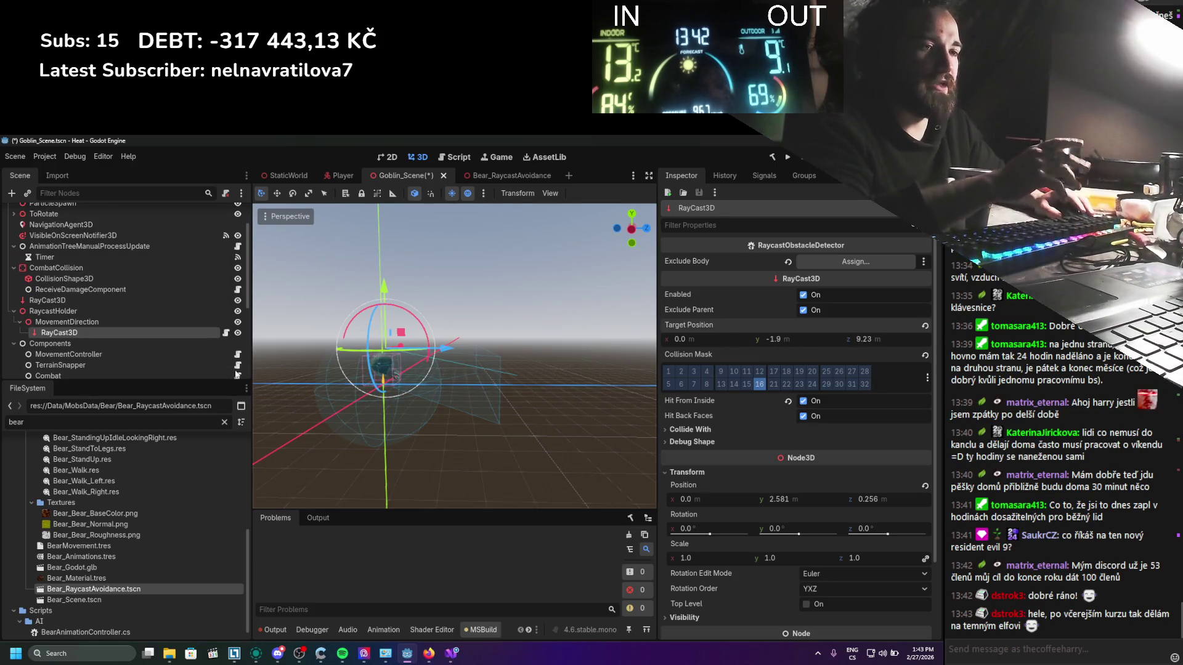
pyautogui.scroll(2, 320, 366)
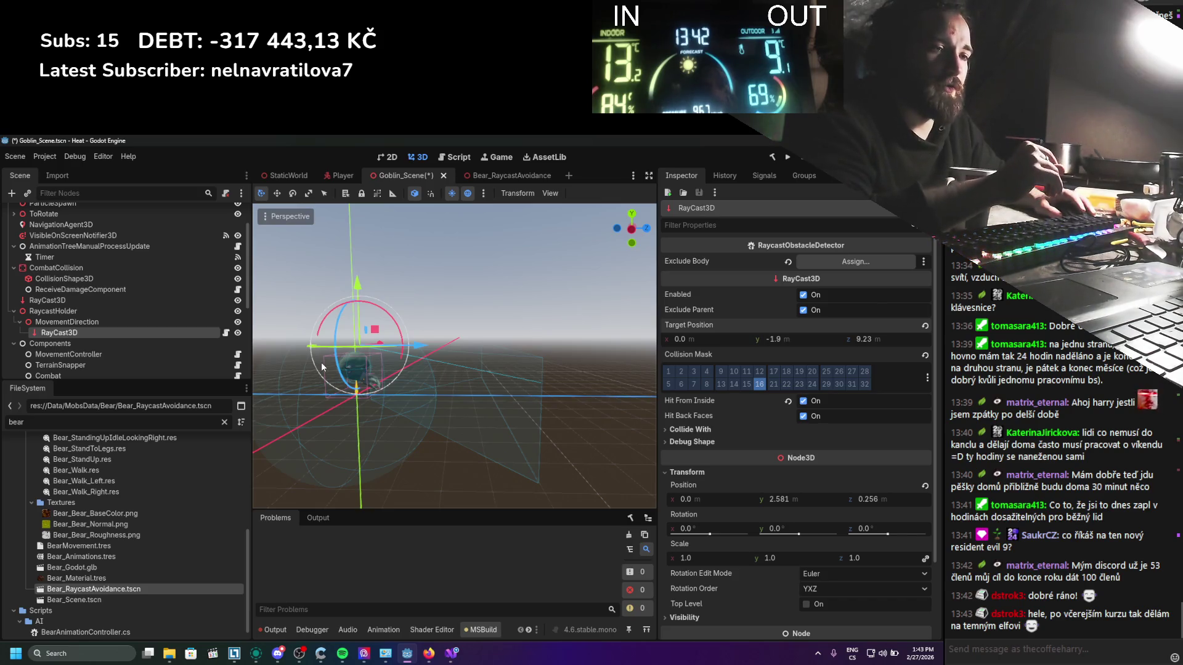
pyautogui.scroll(-2, 457, 338)
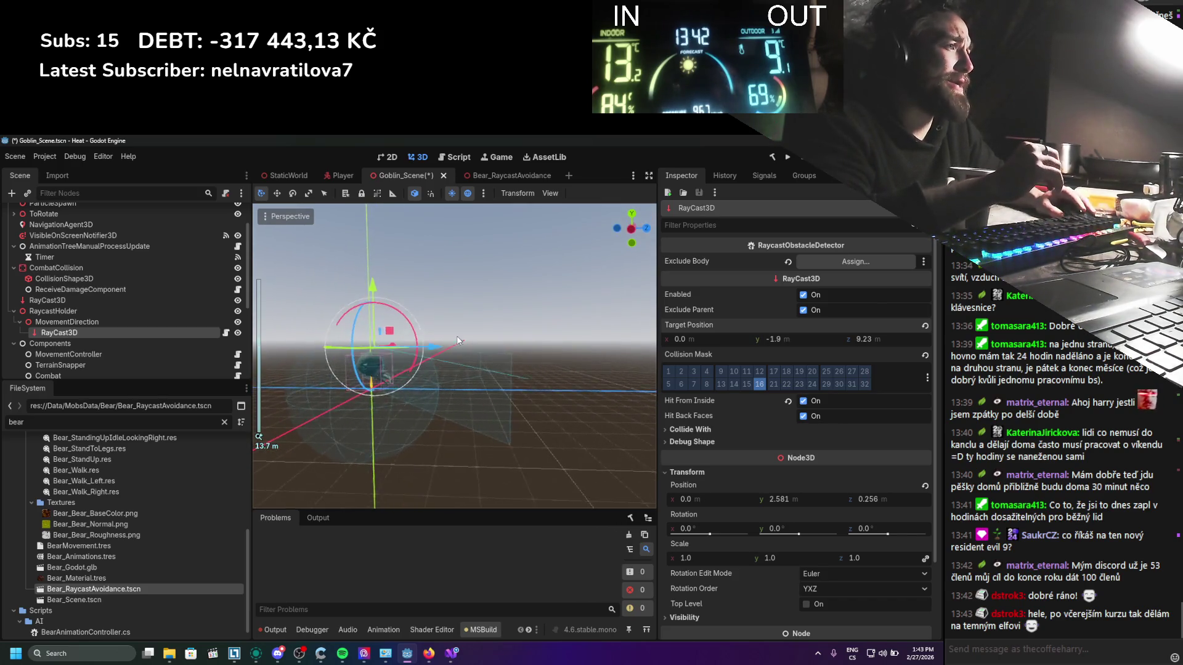
pyautogui.moveTo(869, 338); pyautogui.dragTo(764, 338)
pyautogui.scroll(2, 497, 305)
pyautogui.hotkey('ctrl', 's')
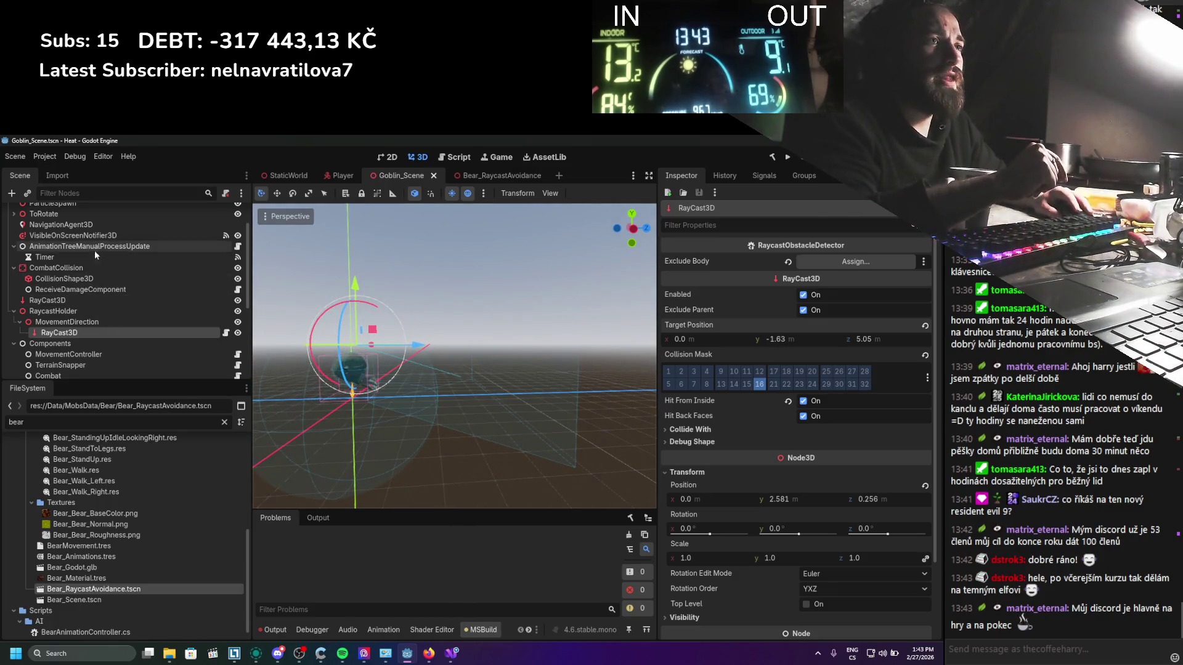
# Step: Set CombatCollision as the RayCast3D's excluded body and save the Goblin scene
pyautogui.scroll(2, 87, 305)
pyautogui.scroll(-3, 91, 307)
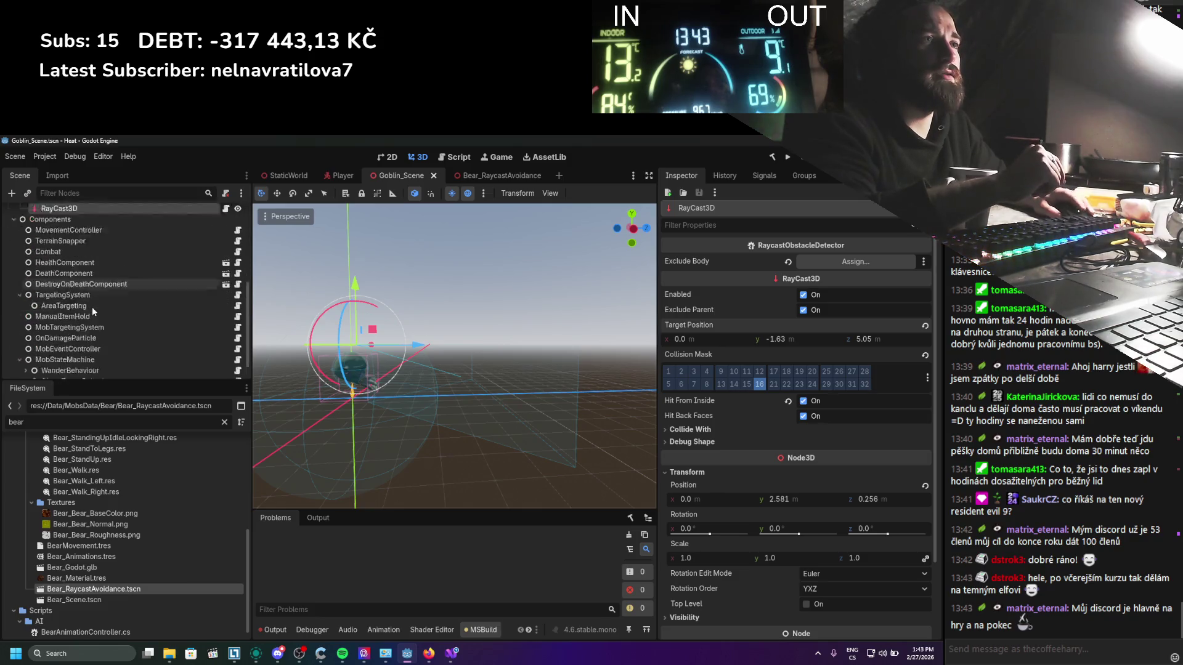
pyautogui.scroll(3, 35, 316)
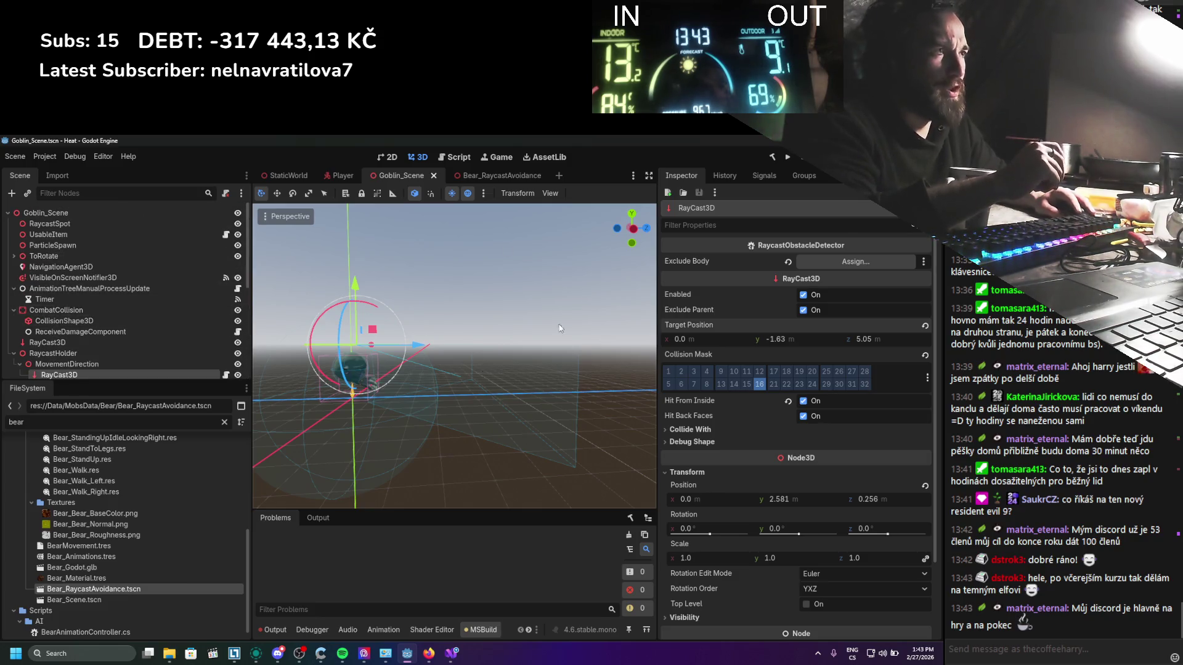
pyautogui.moveTo(74, 310); pyautogui.dragTo(856, 261)
pyautogui.hotkey('ctrl', 's')
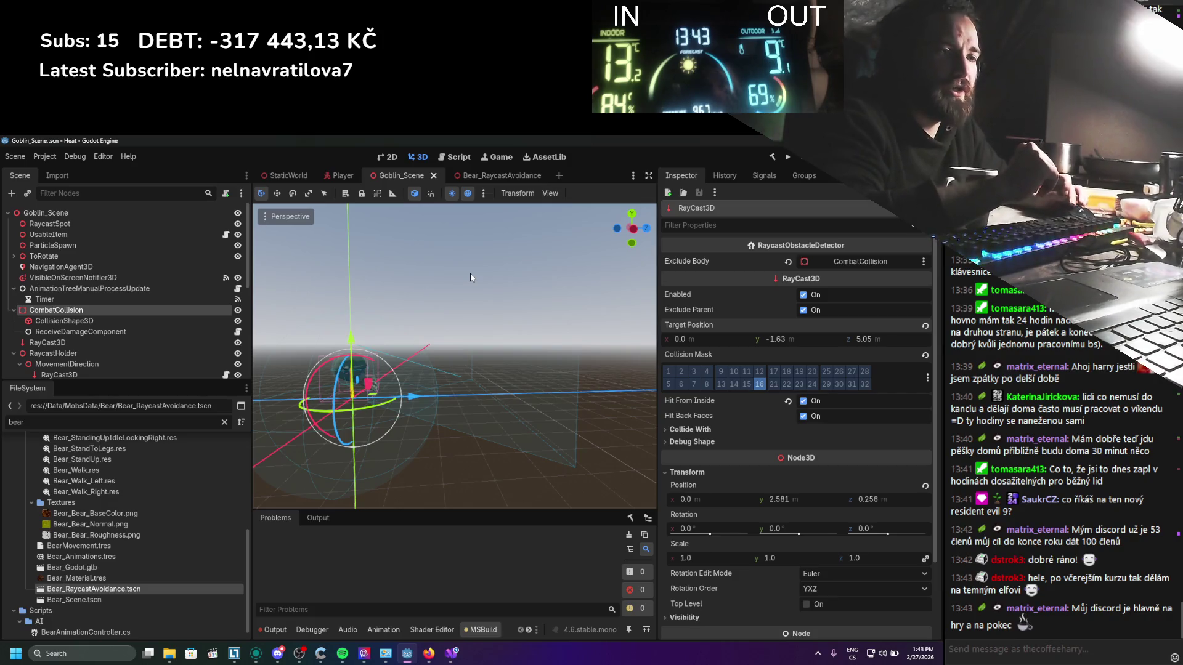
# Step: Reselect the RayCast3D under MovementDirection in the Scene dock
pyautogui.scroll(-2, 453, 349)
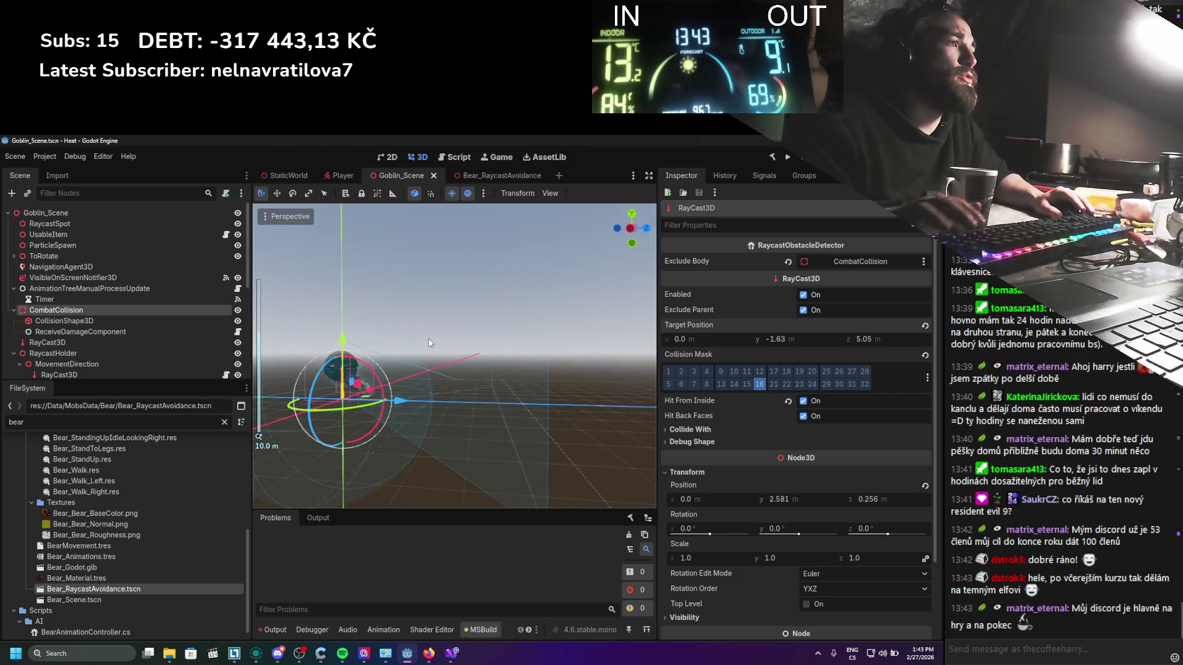
pyautogui.moveTo(444, 309)
pyautogui.mouseDown()
pyautogui.moveTo(509, 396)
pyautogui.moveTo(475, 307)
pyautogui.moveTo(459, 372)
pyautogui.moveTo(412, 331)
pyautogui.moveTo(447, 359)
pyautogui.moveTo(408, 340)
pyautogui.moveTo(581, 401)
pyautogui.moveTo(581, 417)
pyautogui.moveTo(526, 374)
pyautogui.moveTo(449, 407)
pyautogui.mouseUp()
pyautogui.scroll(-1, 447, 360)
pyautogui.scroll(2, 343, 448)
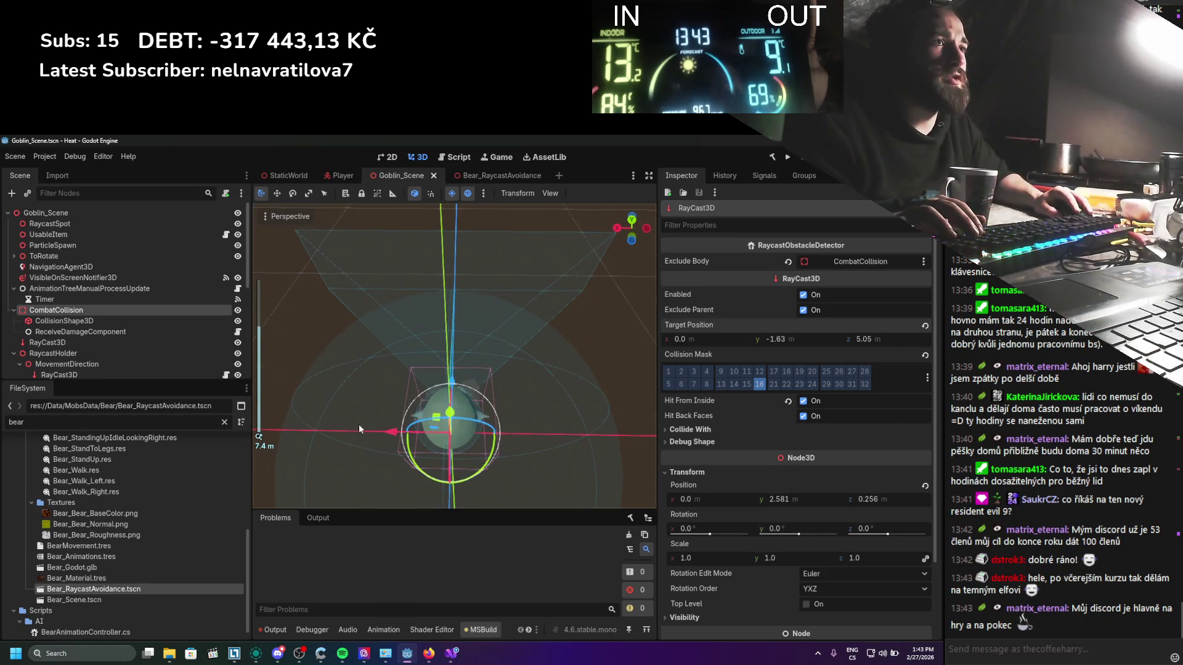
pyautogui.scroll(-3, 69, 289)
pyautogui.click(59, 291)
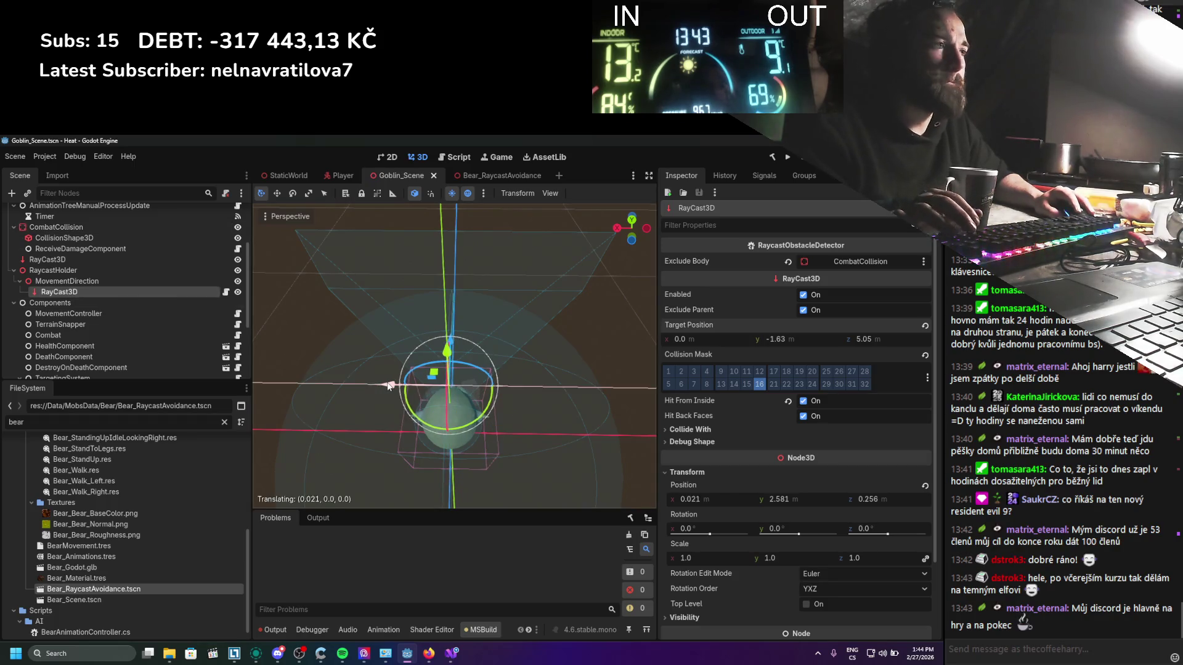
# Step: Duplicate the RayCast3D as RayCast3D2, shift it along X, and save
pyautogui.hotkey('ctrl', 'd')
pyautogui.moveTo(374, 388); pyautogui.dragTo(405, 385)
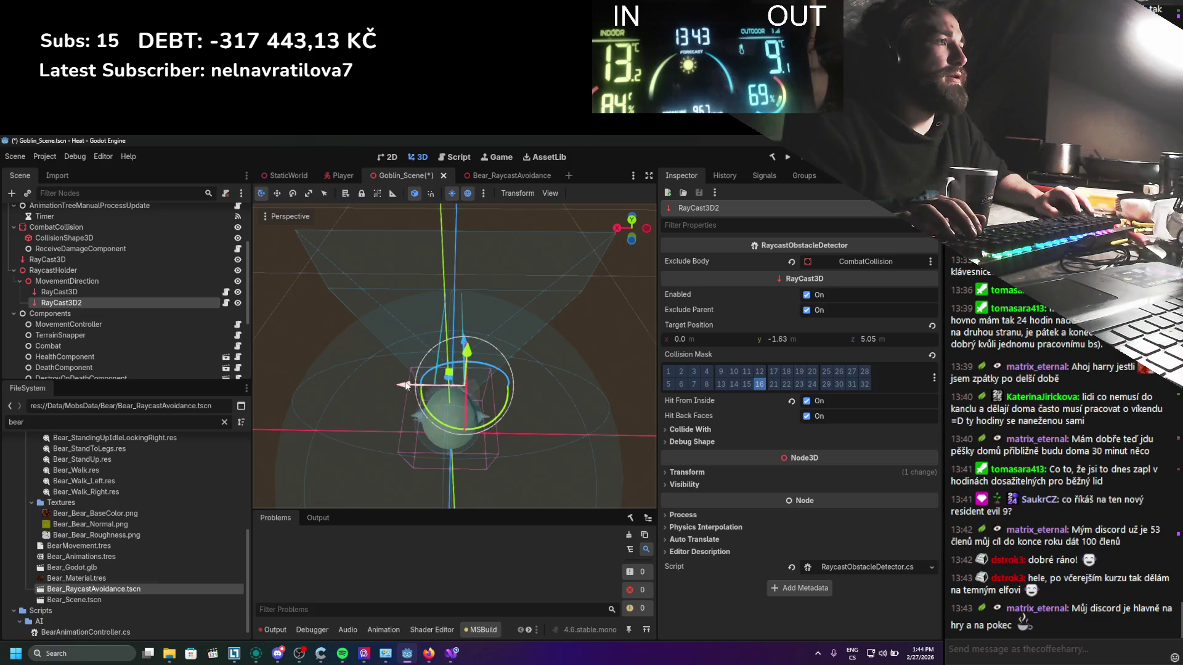
pyautogui.moveTo(531, 276)
pyautogui.mouseDown()
pyautogui.moveTo(552, 228)
pyautogui.moveTo(423, 348)
pyautogui.moveTo(561, 357)
pyautogui.moveTo(620, 331)
pyautogui.moveTo(591, 334)
pyautogui.mouseUp()
pyautogui.hotkey('ctrl', 's')
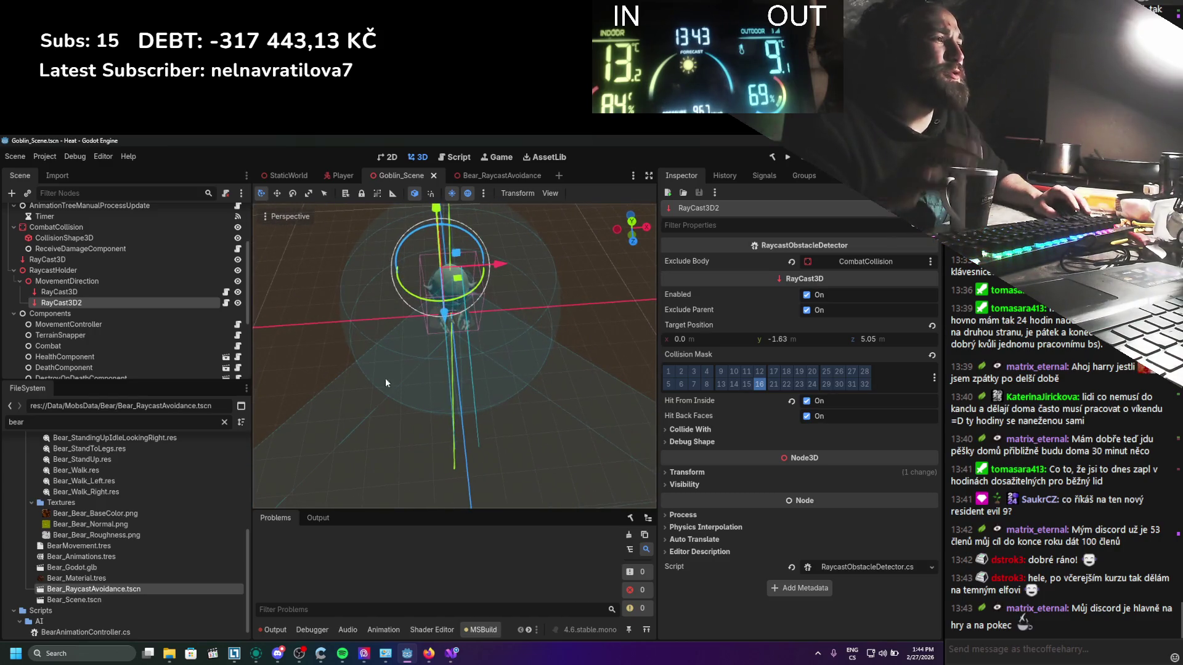
pyautogui.moveTo(494, 327)
pyautogui.mouseDown()
pyautogui.moveTo(459, 333)
pyautogui.moveTo(493, 300)
pyautogui.mouseUp()
# Step: Rotate RayCast3D about 10 degrees one way and RayCast3D2 the opposite way, then save
pyautogui.click(59, 292)
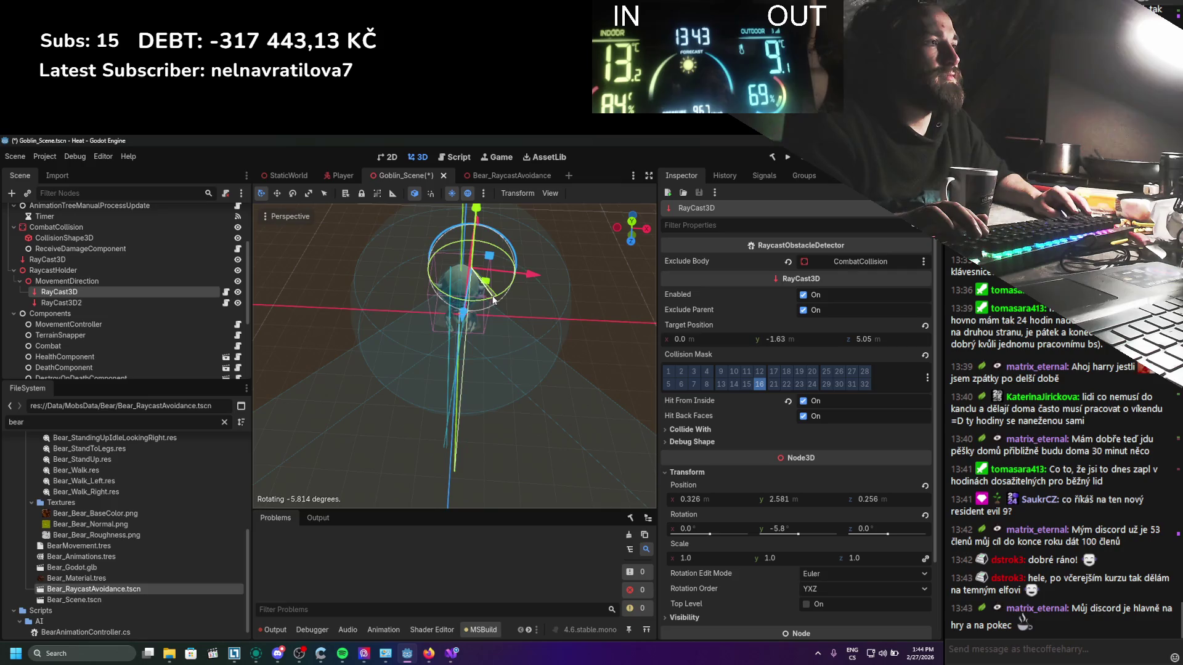
pyautogui.hotkey('ctrl', 'z')
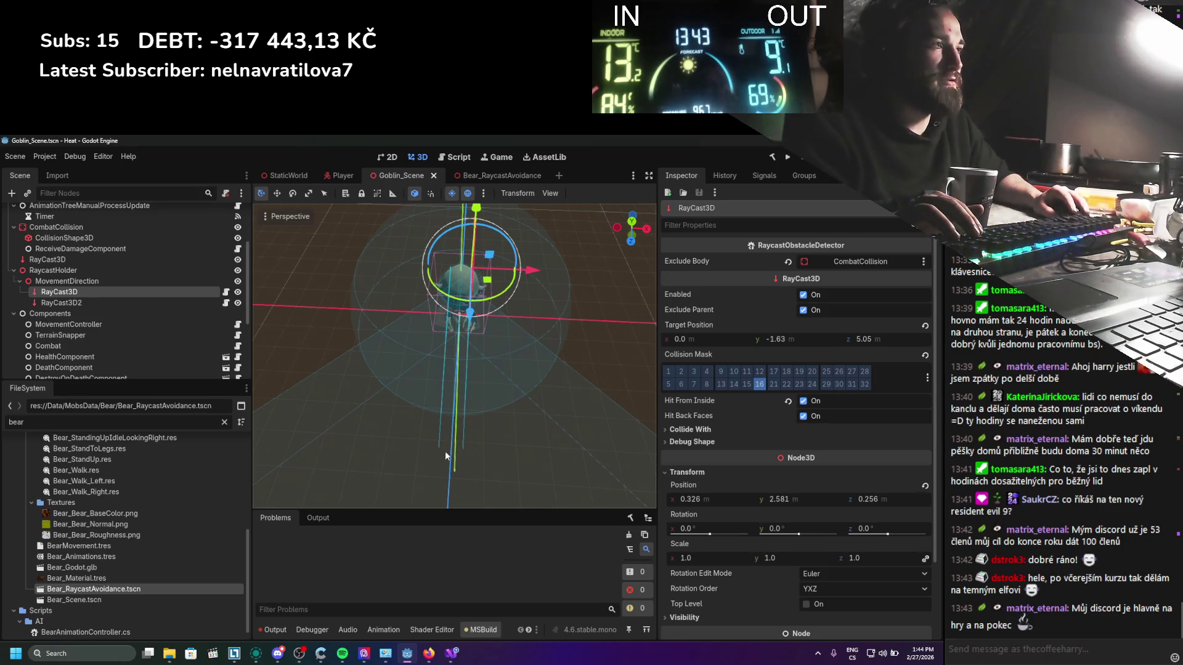
pyautogui.moveTo(478, 302)
pyautogui.mouseDown()
pyautogui.moveTo(488, 302)
pyautogui.moveTo(368, 304)
pyautogui.moveTo(356, 378)
pyautogui.moveTo(378, 404)
pyautogui.mouseUp()
pyautogui.click(170, 302)
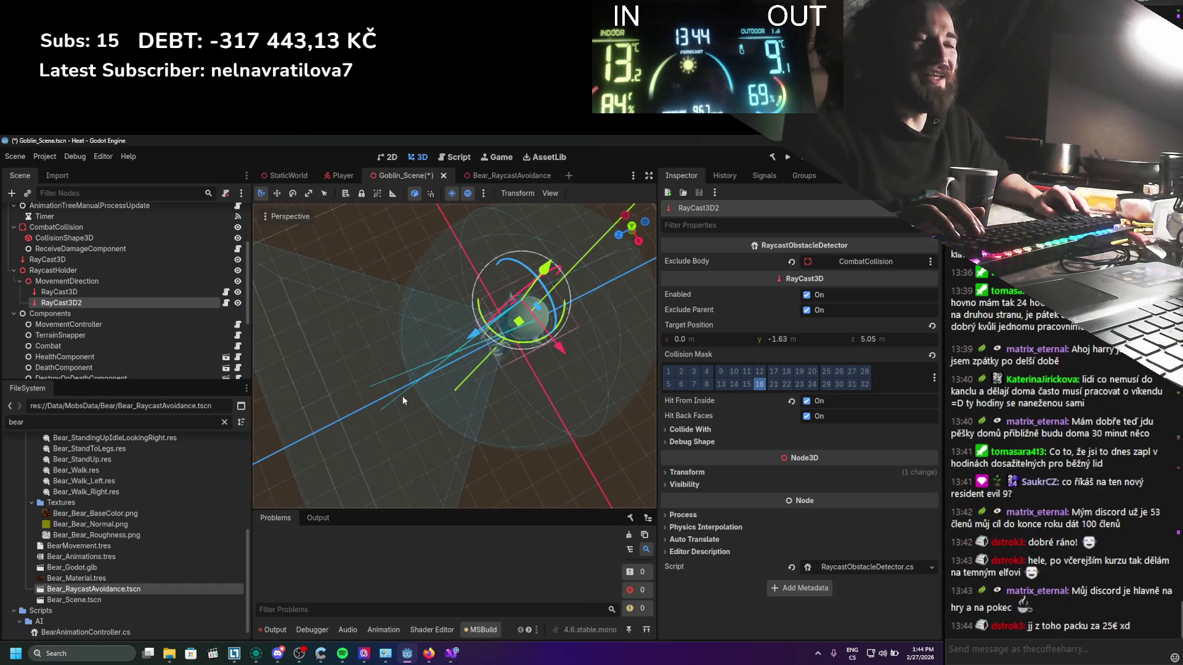
pyautogui.hotkey('ctrl', 'z')
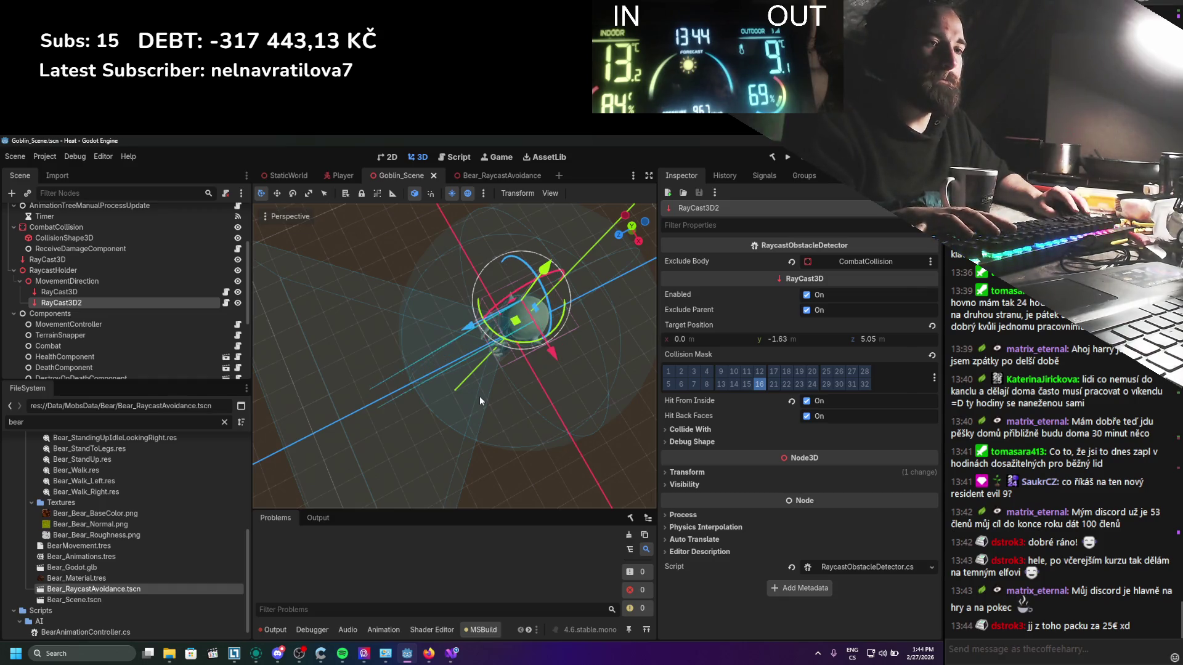
pyautogui.moveTo(480, 397)
pyautogui.mouseDown()
pyautogui.moveTo(556, 331)
pyautogui.moveTo(543, 341)
pyautogui.moveTo(556, 315)
pyautogui.moveTo(549, 328)
pyautogui.mouseUp()
pyautogui.hotkey('ctrl', 's')
# Step: Set RayCast3D2's target X to 0.61, then nudge it to 0.745
pyautogui.click(684, 339)
pyautogui.write('0.61')
pyautogui.press('Return')
pyautogui.moveTo(684, 338); pyautogui.dragTo(696, 339)
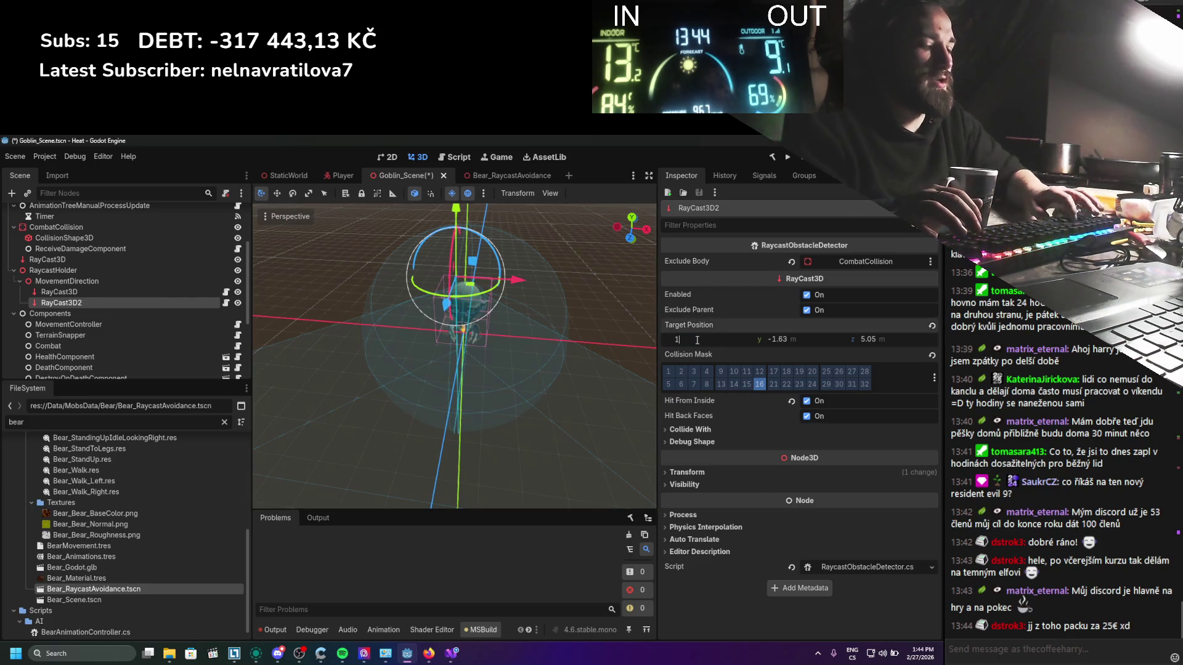
# Step: Set the original RayCast3D's target X to -1.0, save, then settle on -0.9 m
pyautogui.click(59, 292)
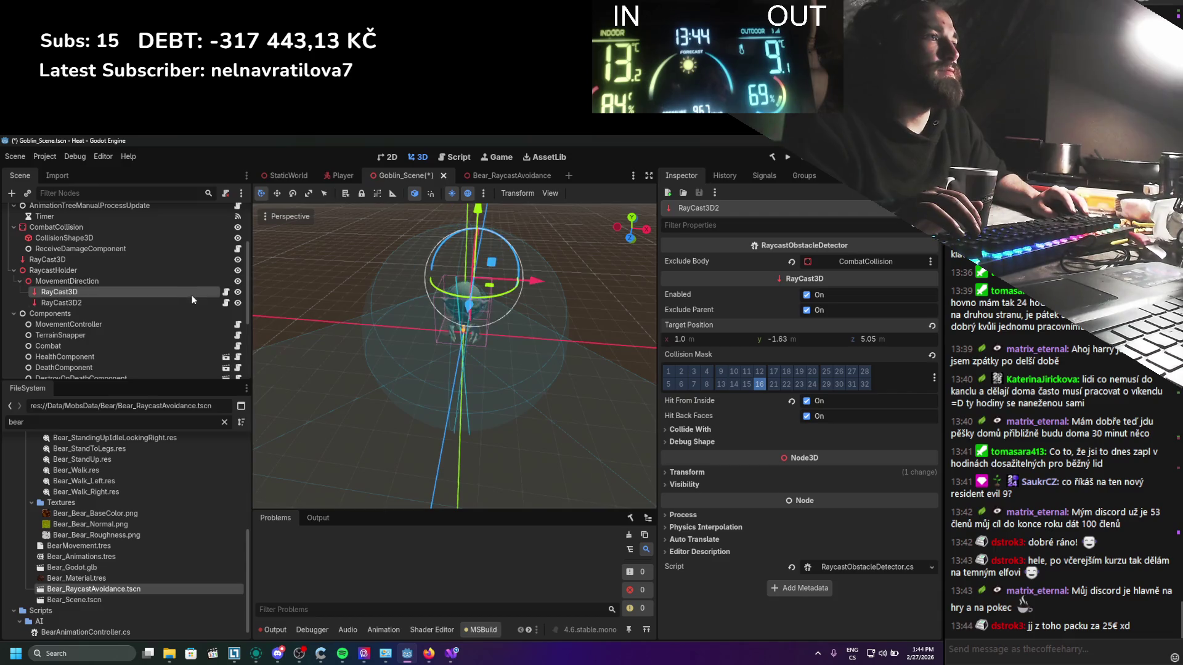
pyautogui.click(712, 339)
pyautogui.press('Return')
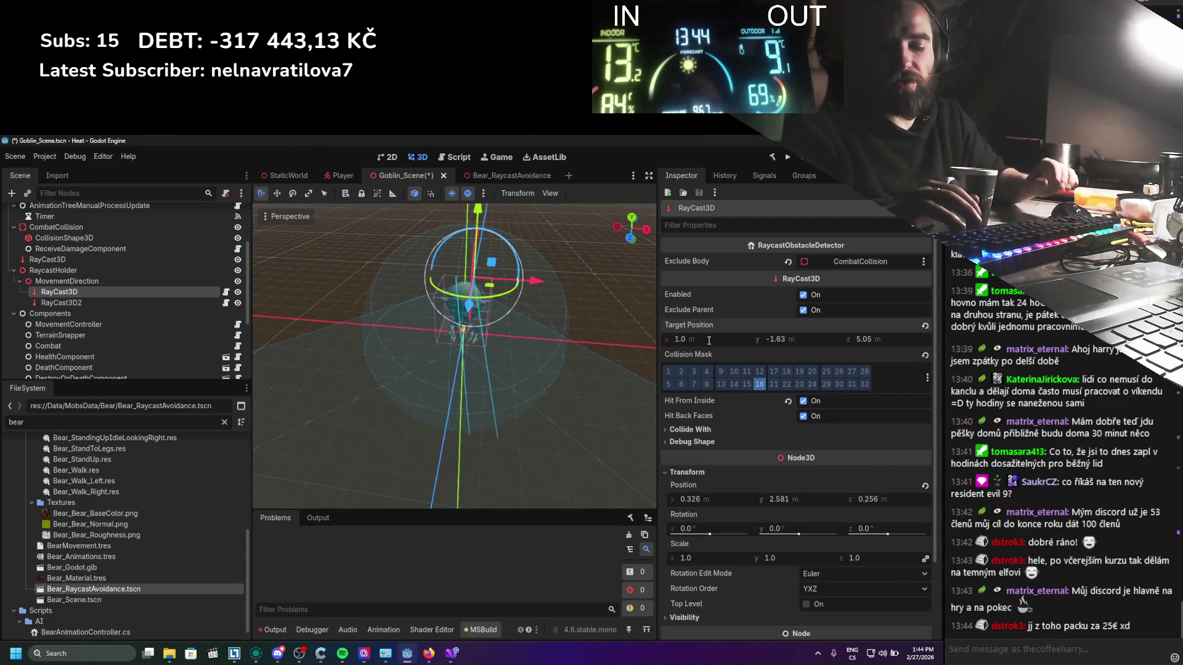
pyautogui.moveTo(503, 256); pyautogui.dragTo(539, 327)
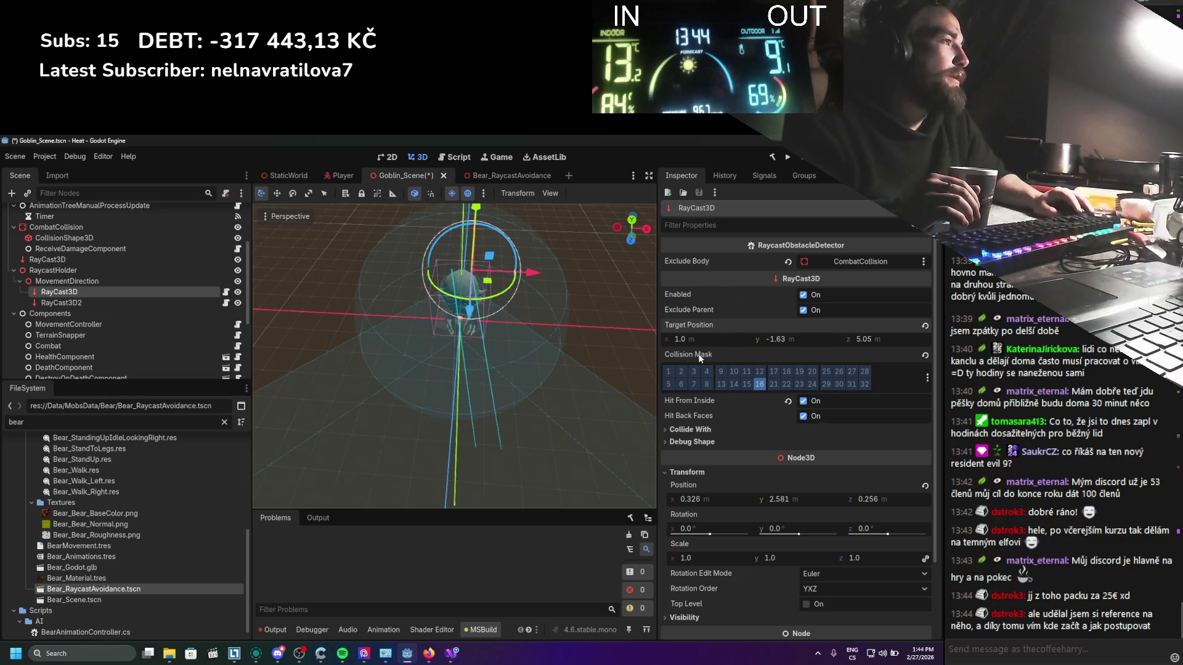
pyautogui.write('-1')
pyautogui.press('Return')
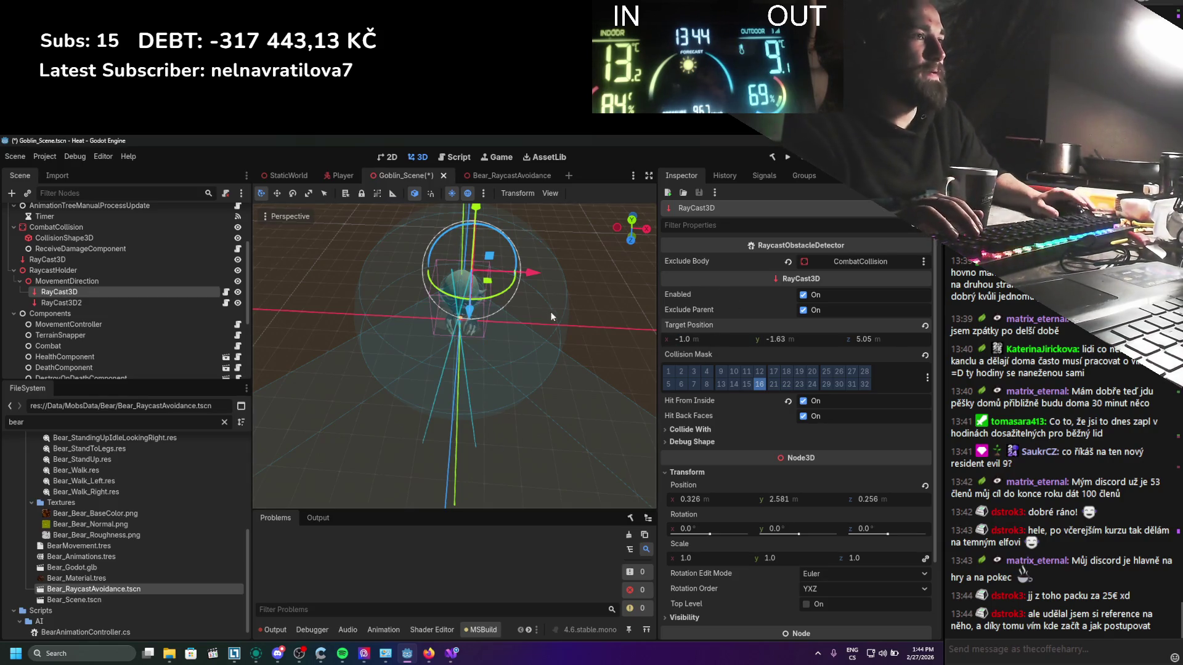
pyautogui.moveTo(457, 378); pyautogui.dragTo(310, 316)
pyautogui.hotkey('ctrl', 's')
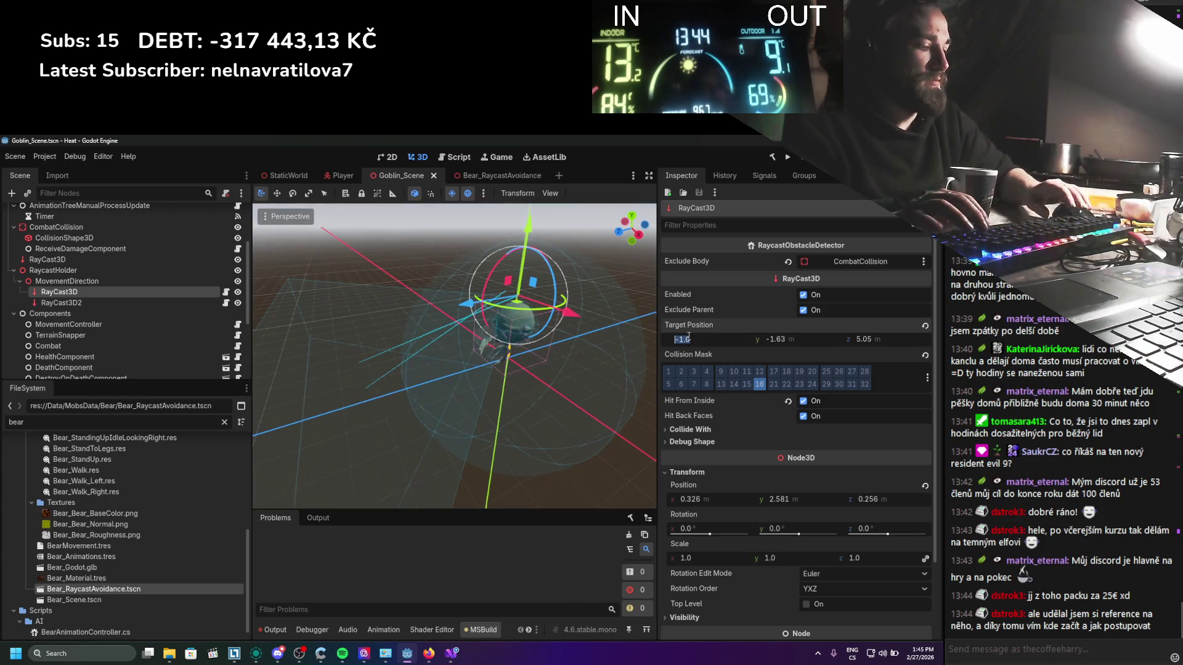
pyautogui.write('-0.8')
pyautogui.press('Return')
# Step: Set RayCast3D2's target X to 0.5 m, select both raycasts, and stretch target Z to 7.79
pyautogui.click(74, 302)
pyautogui.click(740, 339)
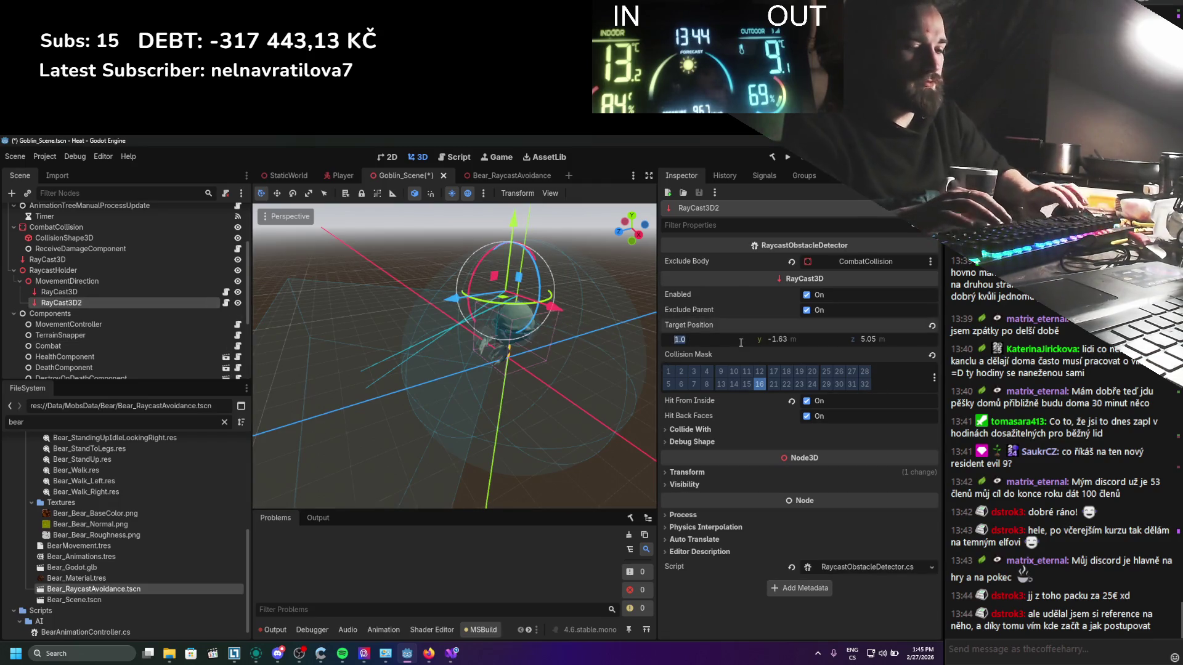
pyautogui.press('Return')
pyautogui.keyDown('ctrl'); pyautogui.click(102, 292); pyautogui.keyUp('ctrl')
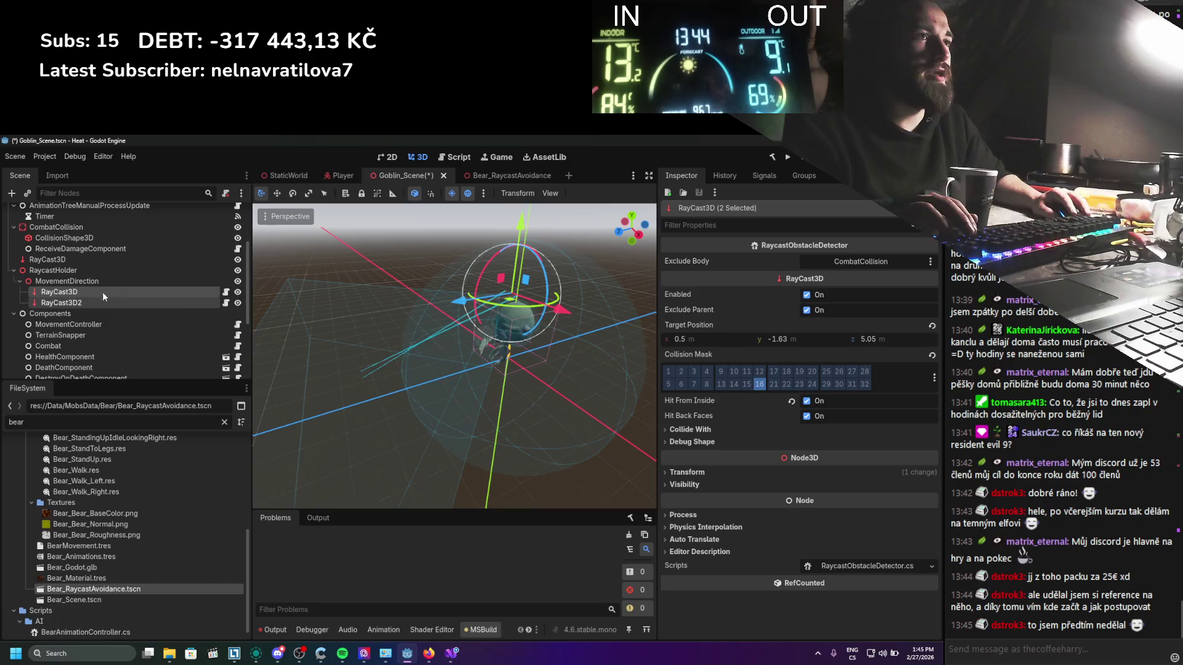
pyautogui.moveTo(868, 340)
pyautogui.mouseDown()
pyautogui.moveTo(943, 340)
pyautogui.moveTo(881, 339)
pyautogui.mouseUp()
# Step: Return both raycasts' target Z to 5.05 m, inspect from a low angle, and save
pyautogui.moveTo(504, 329); pyautogui.dragTo(457, 342)
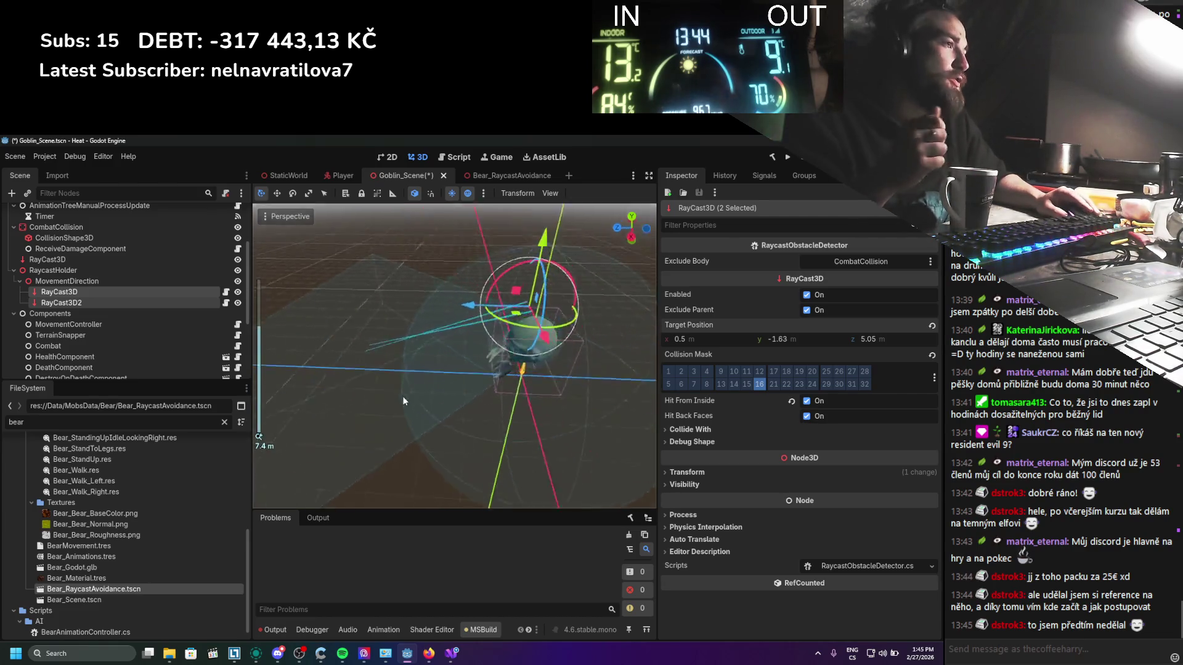
pyautogui.scroll(2, 625, 477)
pyautogui.scroll(2, 551, 446)
pyautogui.moveTo(551, 446); pyautogui.dragTo(568, 373)
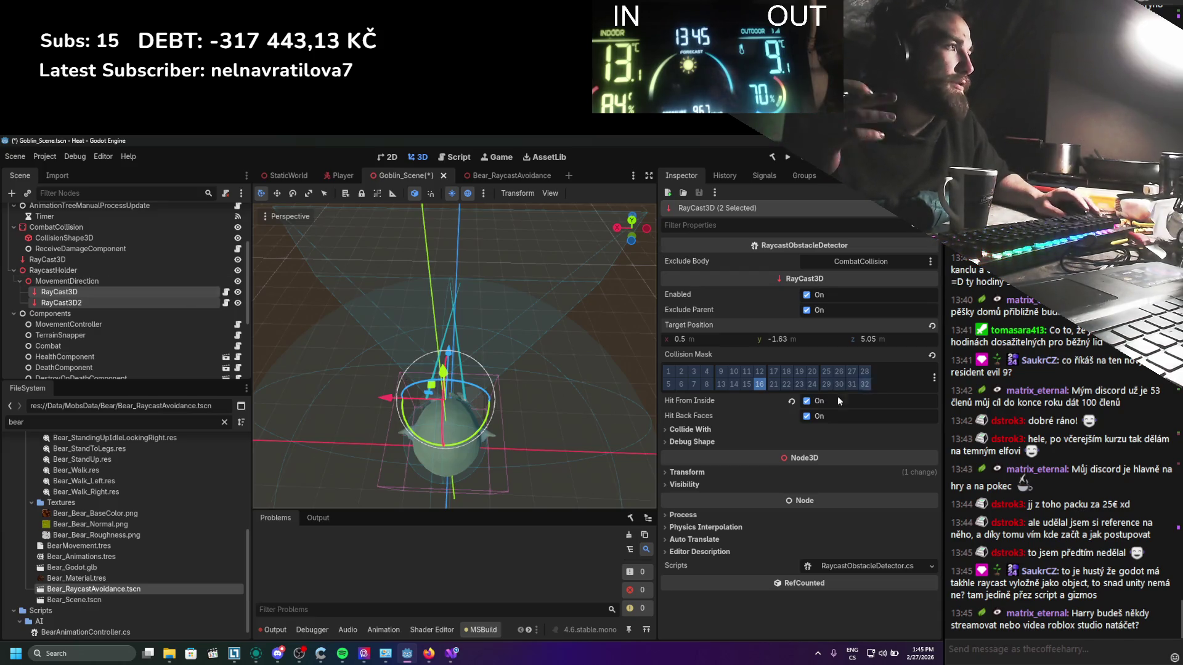
pyautogui.moveTo(782, 312)
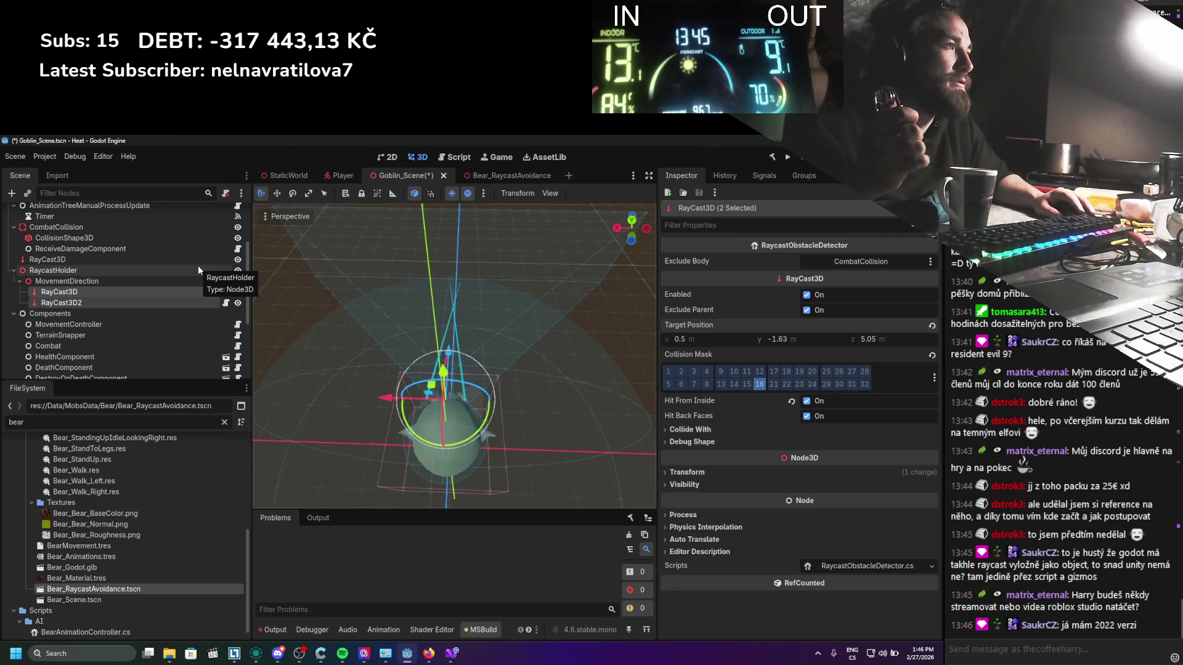
pyautogui.scroll(2, 485, 313)
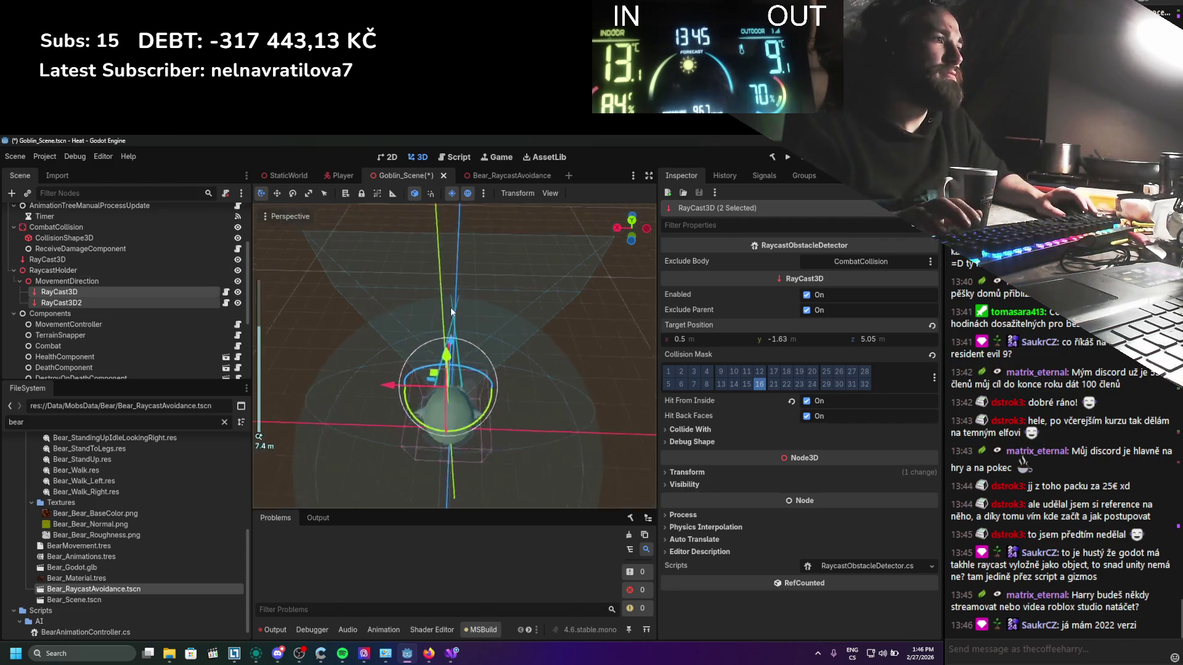
pyautogui.hotkey('ctrl', 's')
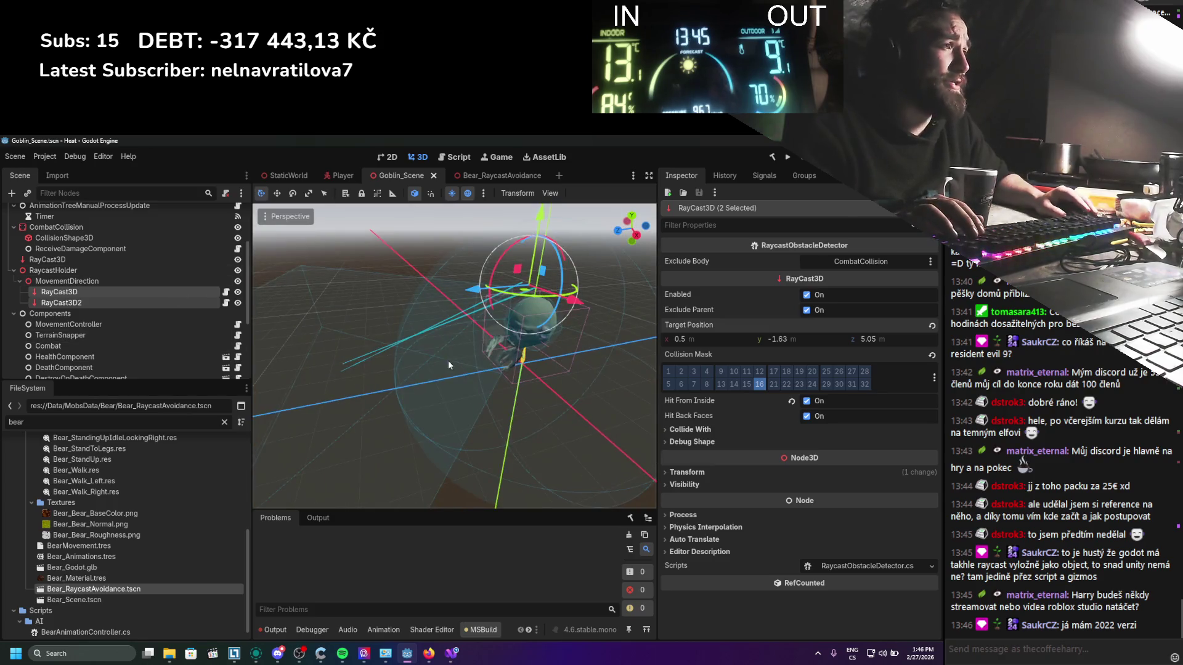
# Step: Orbit around the model to check the rays, then right-click RaycastHolder for its actions
pyautogui.moveTo(475, 408)
pyautogui.mouseDown()
pyautogui.moveTo(450, 338)
pyautogui.moveTo(396, 396)
pyautogui.moveTo(430, 436)
pyautogui.mouseUp()
pyautogui.scroll(1, 423, 437)
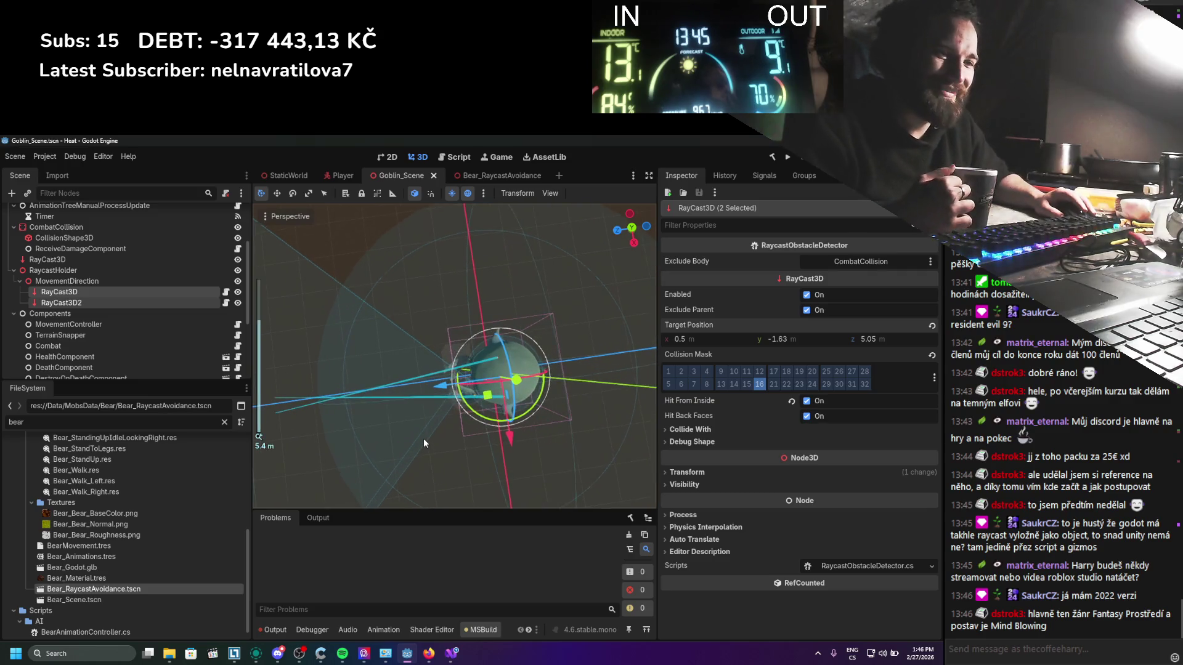
pyautogui.moveTo(422, 428); pyautogui.dragTo(438, 351)
pyautogui.scroll(3, 435, 342)
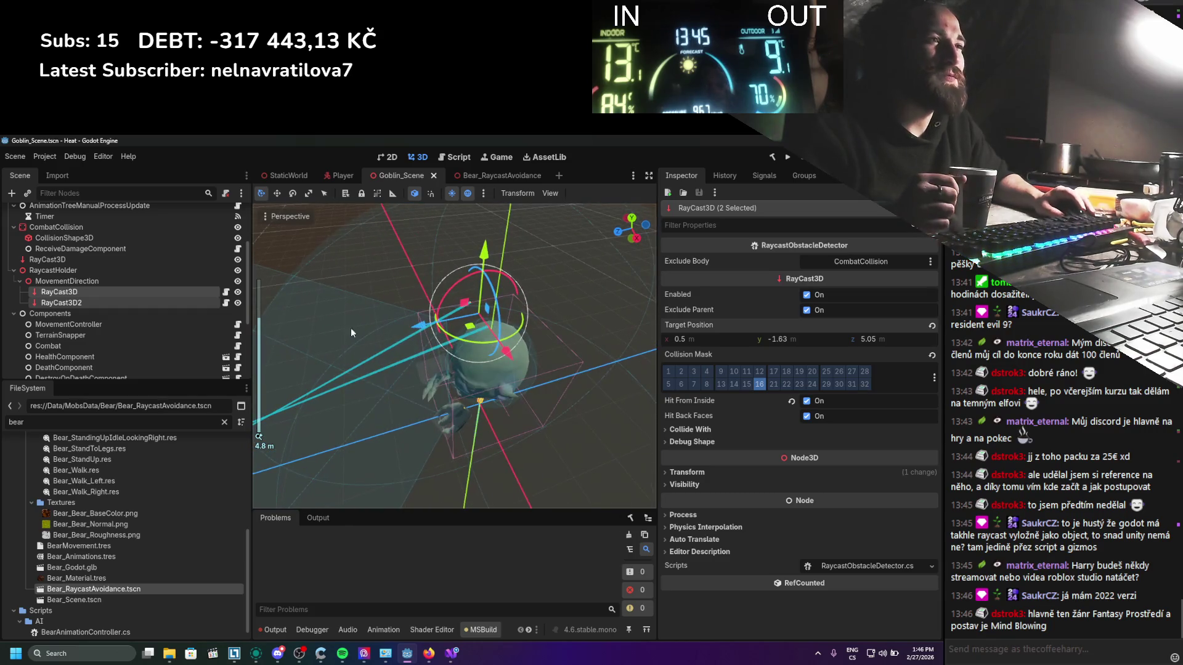
pyautogui.scroll(-1, 141, 290)
pyautogui.rightClick(76, 253)
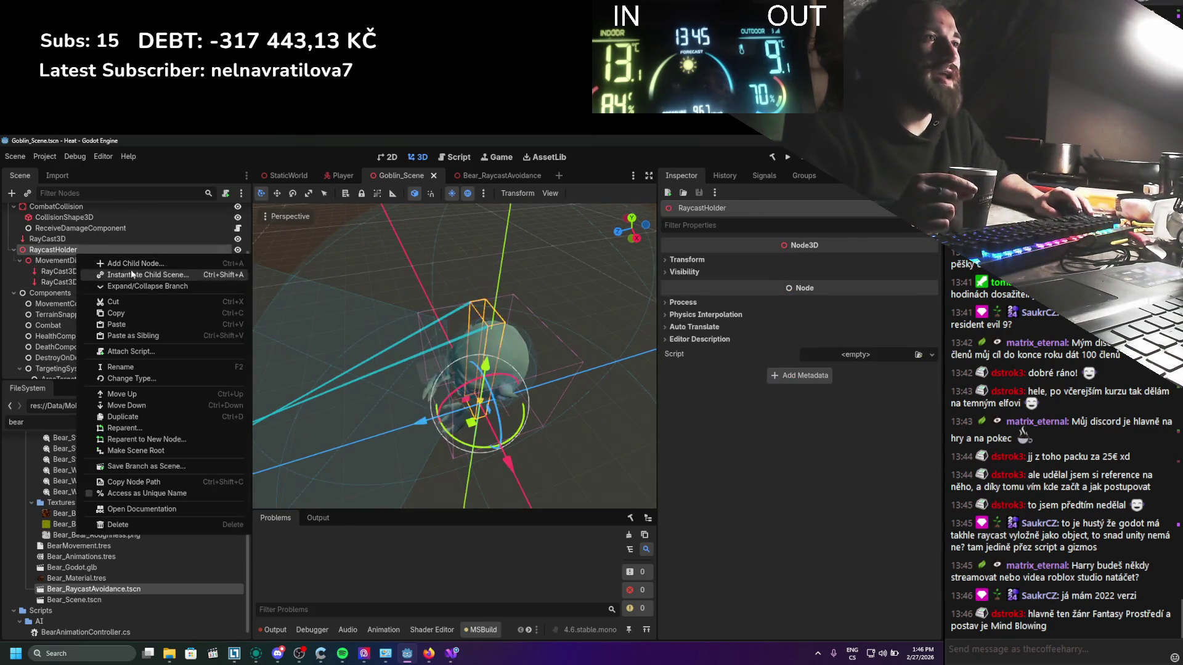
# Step: Add a Node3D child under RaycastHolder and rename it Side
pyautogui.click(128, 269)
pyautogui.write('side')
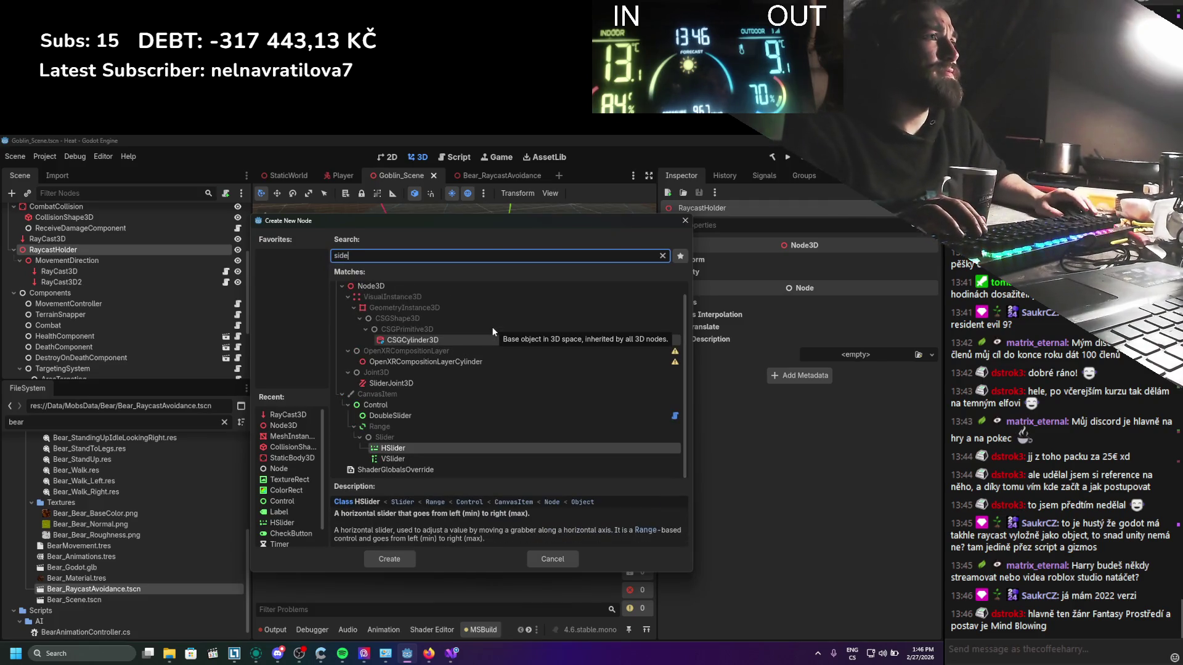
pyautogui.click(416, 286)
pyautogui.doubleClick(416, 286)
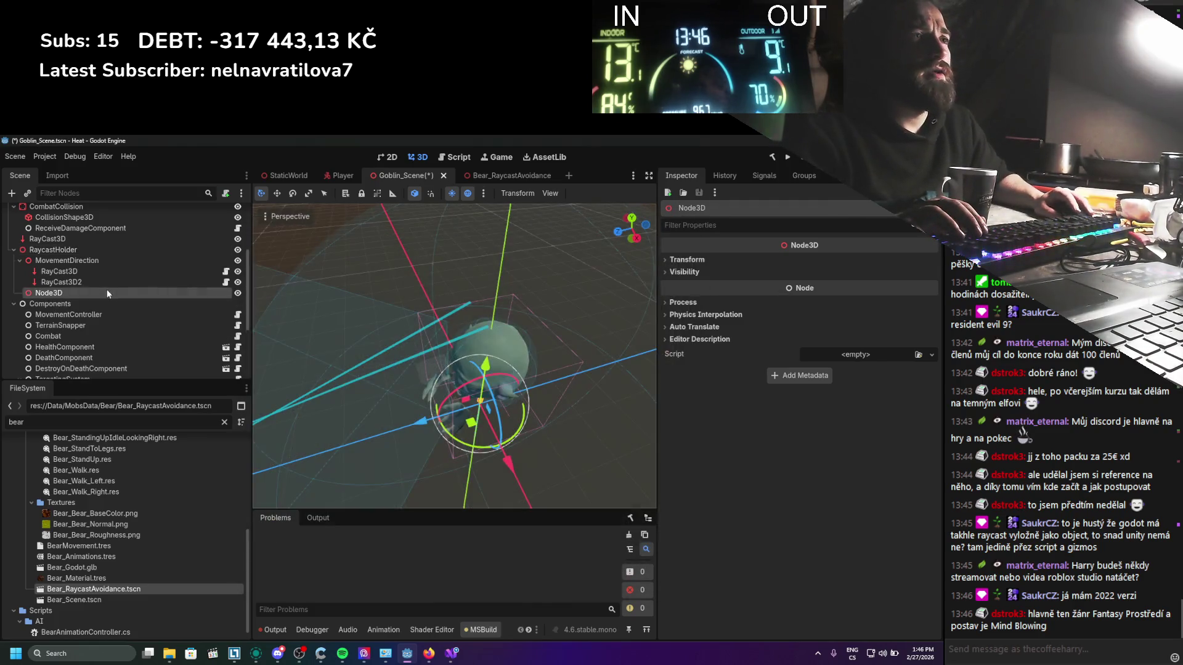
pyautogui.doubleClick(64, 291)
pyautogui.write('Side')
pyautogui.press('Return')
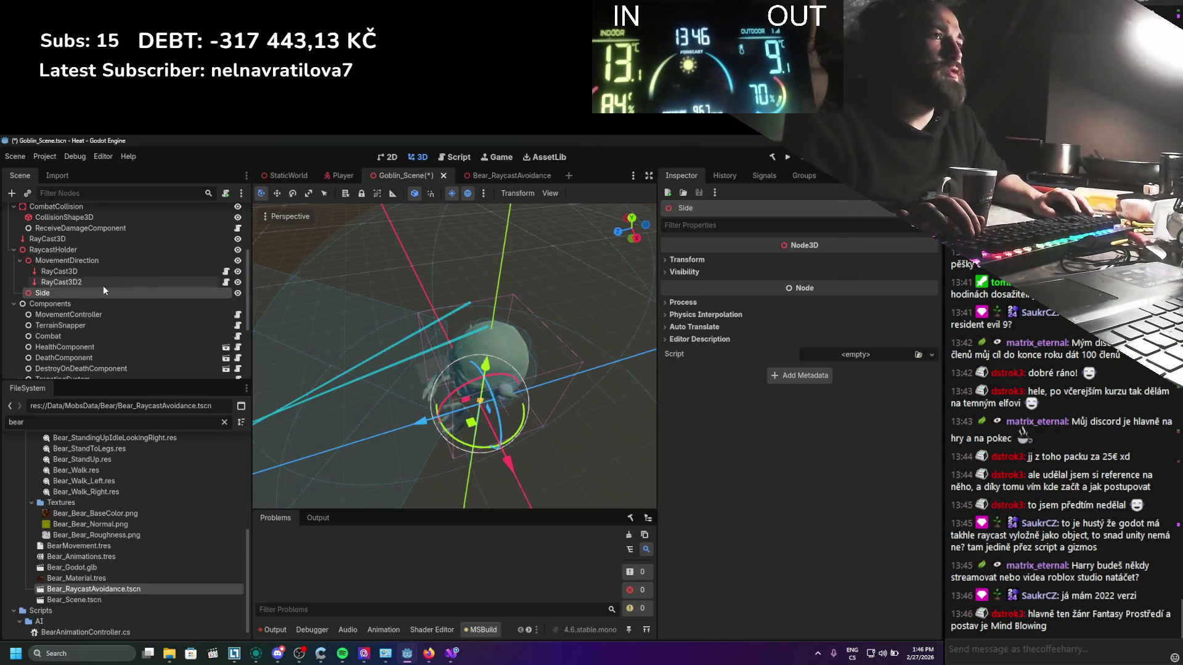
# Step: Duplicate RayCast3D2 as RayCast3D3 under Side, rotate it about 53 degrees, and shift it back along Z
pyautogui.click(64, 282)
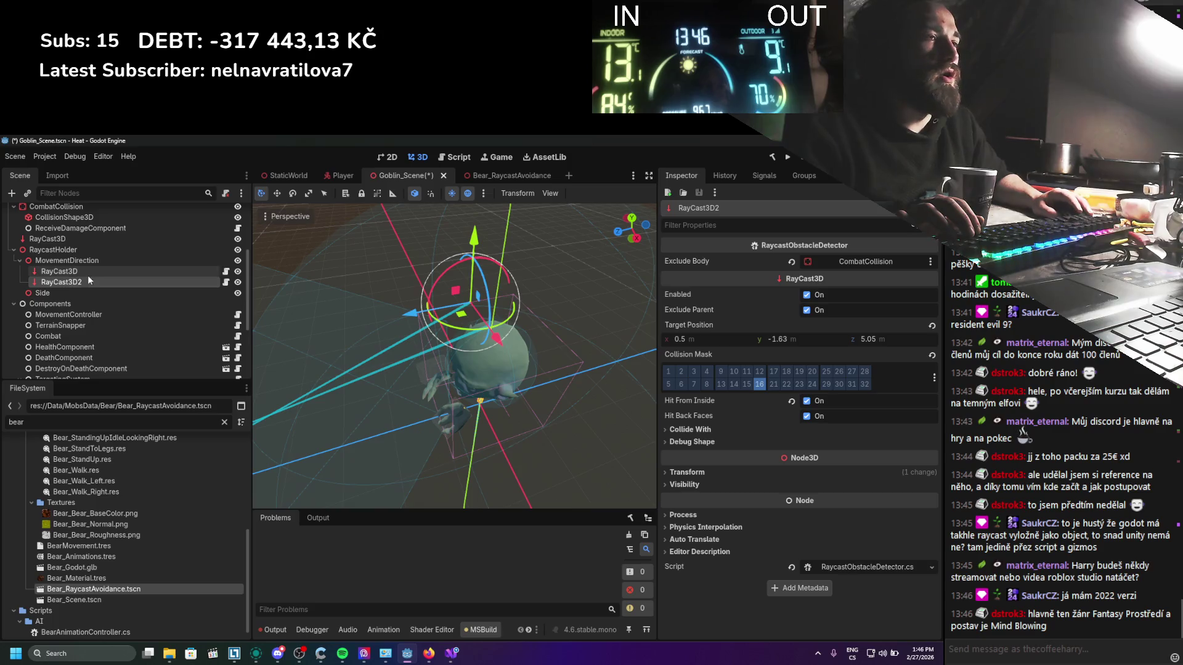
pyautogui.hotkey('ctrl', 'd')
pyautogui.moveTo(62, 292); pyautogui.dragTo(46, 304)
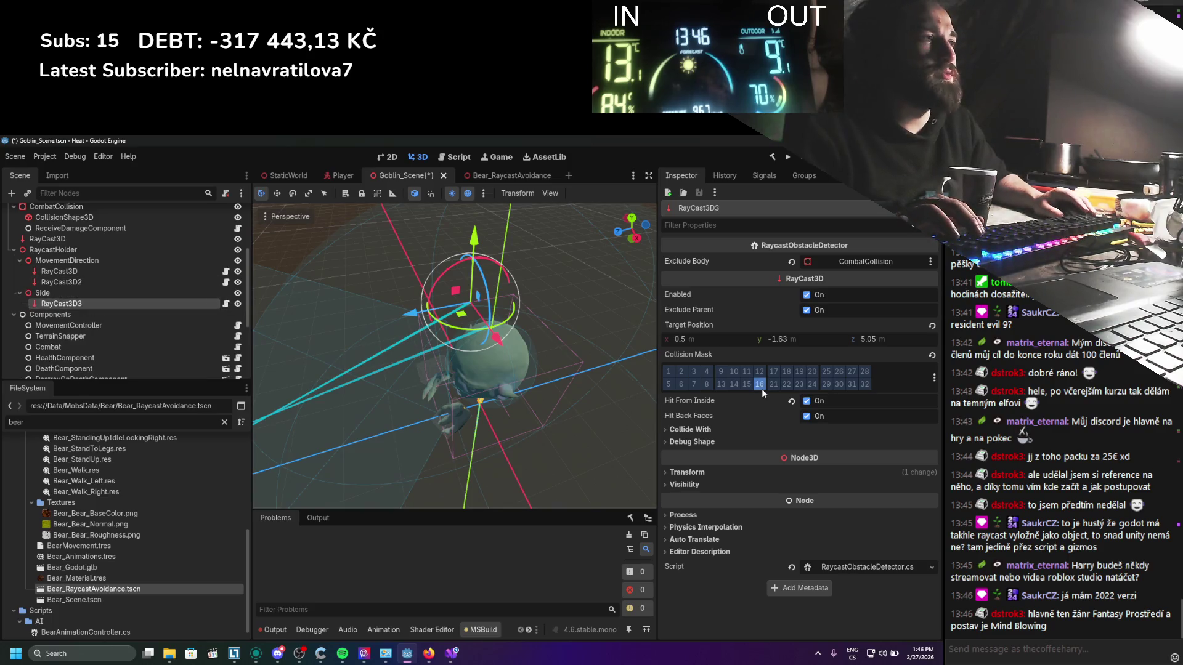
pyautogui.press('e')
pyautogui.moveTo(474, 351); pyautogui.dragTo(447, 374)
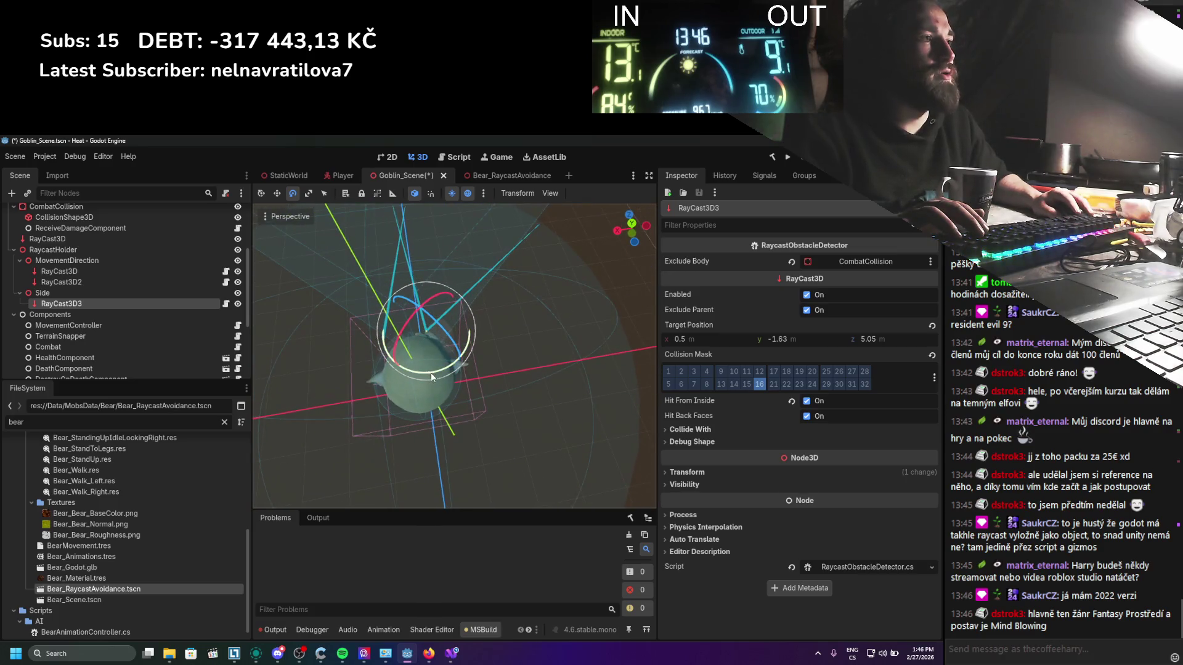
pyautogui.press('w')
pyautogui.moveTo(423, 331); pyautogui.dragTo(414, 347)
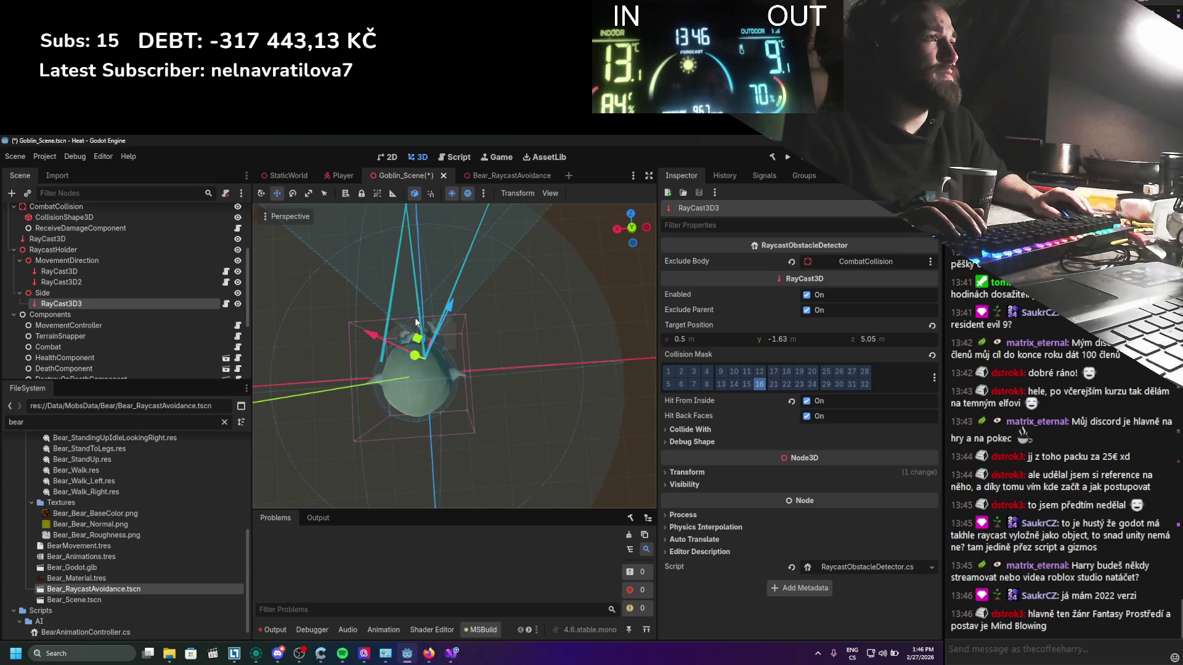
pyautogui.moveTo(422, 307)
pyautogui.mouseDown()
pyautogui.moveTo(422, 335)
pyautogui.moveTo(373, 271)
pyautogui.moveTo(319, 286)
pyautogui.moveTo(377, 291)
pyautogui.moveTo(457, 270)
pyautogui.moveTo(436, 289)
pyautogui.moveTo(447, 282)
pyautogui.mouseUp()
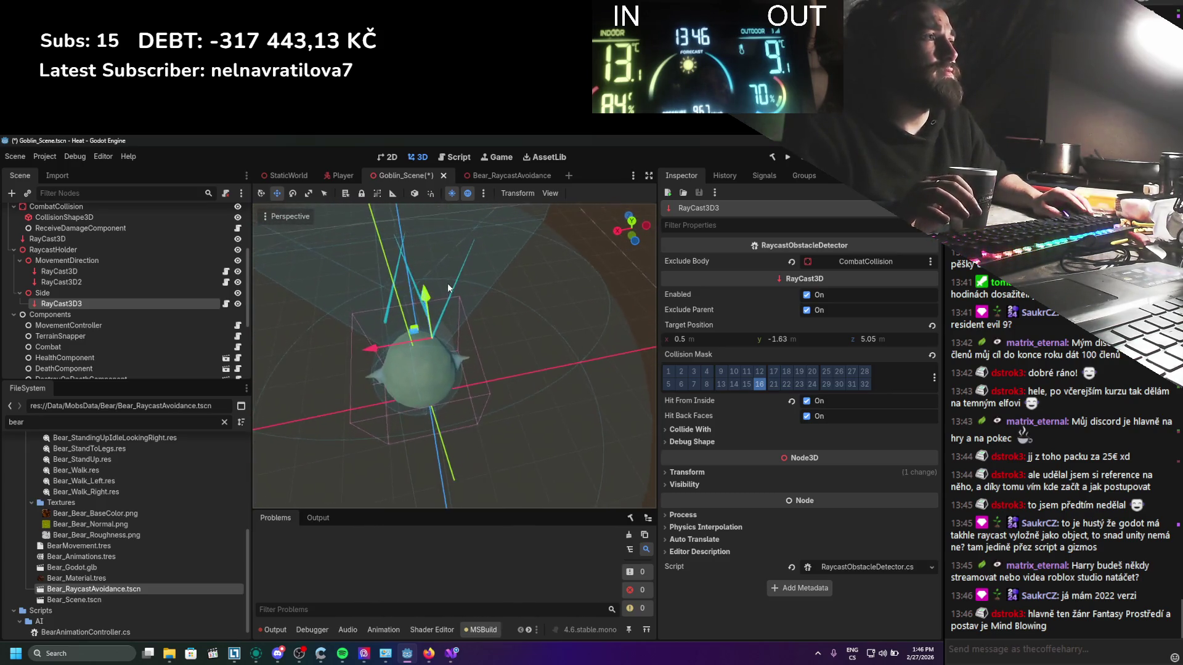
# Step: Rotate RayCast3D3 slightly, discard an extra RayCast3D4 duplicate, and reselect RayCast3D3
pyautogui.press('e')
pyautogui.moveTo(439, 332)
pyautogui.mouseDown()
pyautogui.moveTo(457, 369)
pyautogui.moveTo(449, 360)
pyautogui.mouseUp()
pyautogui.press('w')
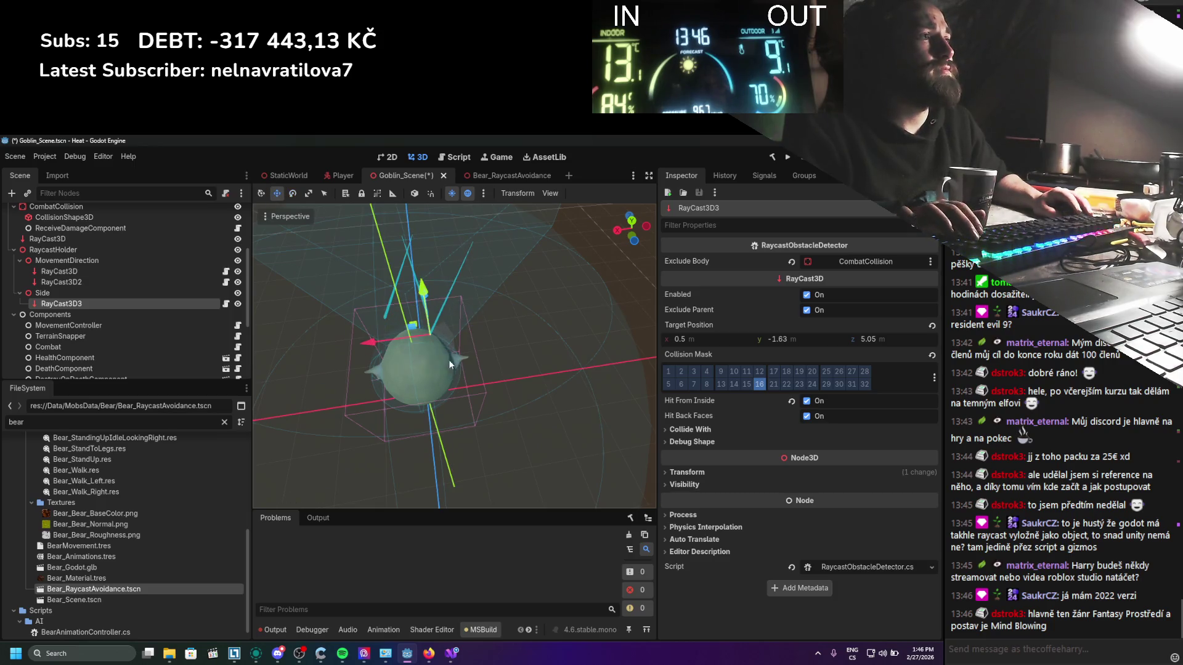
pyautogui.hotkey('ctrl', 'd')
pyautogui.moveTo(334, 343); pyautogui.dragTo(321, 351)
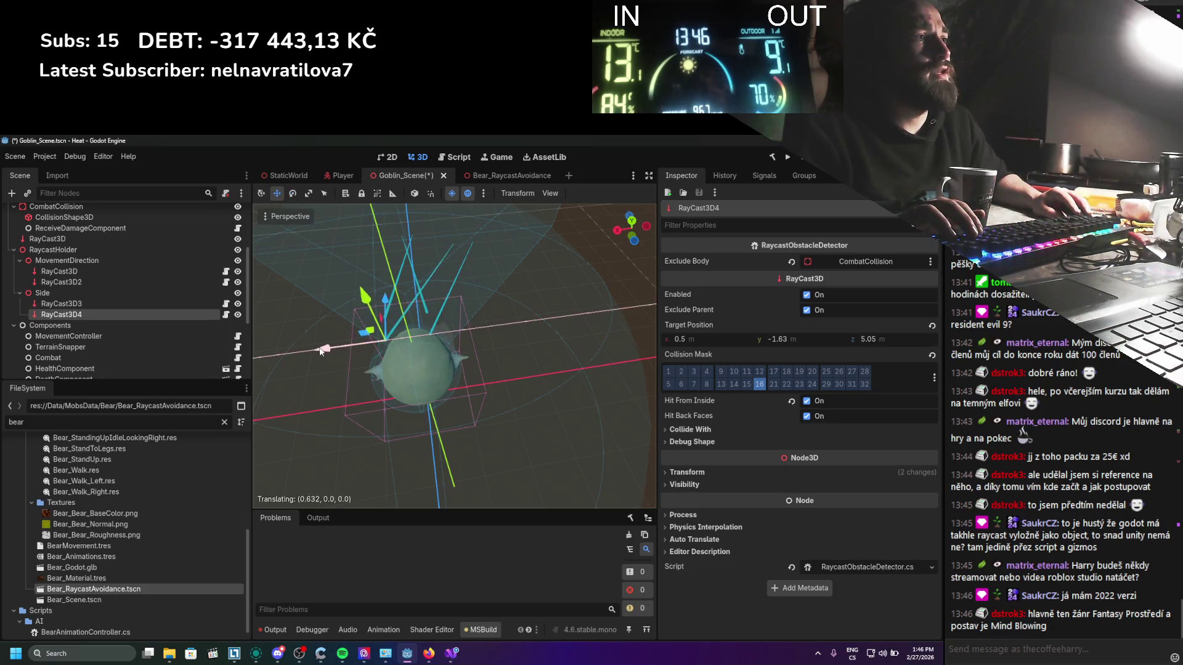
pyautogui.press('e')
pyautogui.press('Delete')
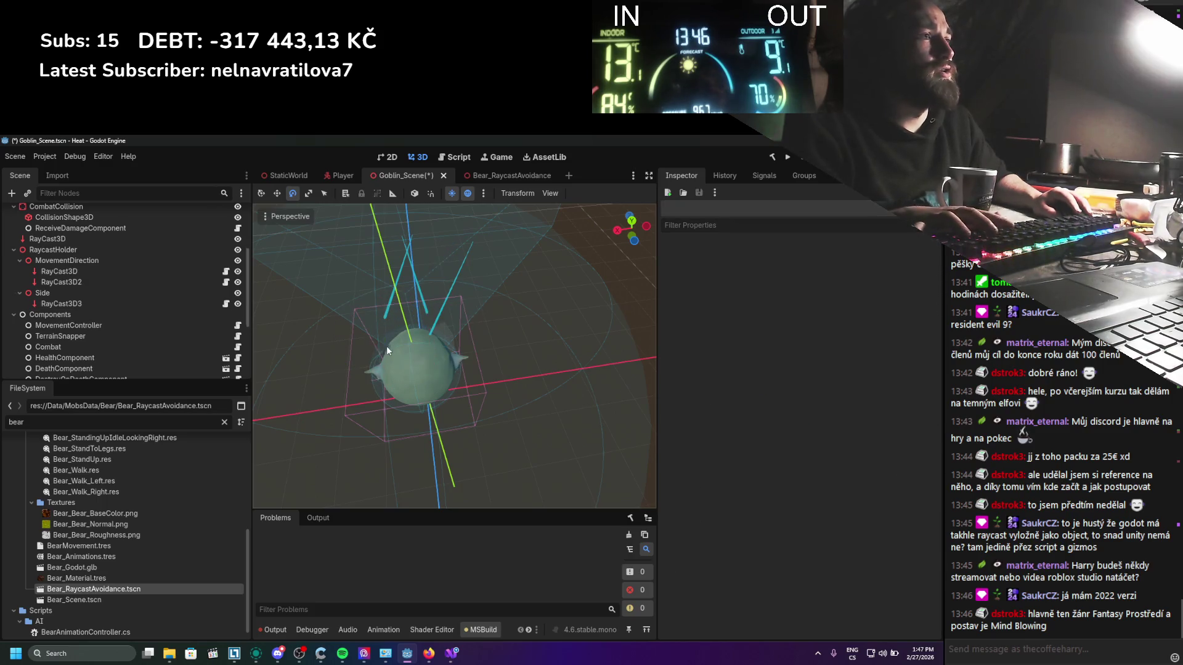
pyautogui.click(109, 303)
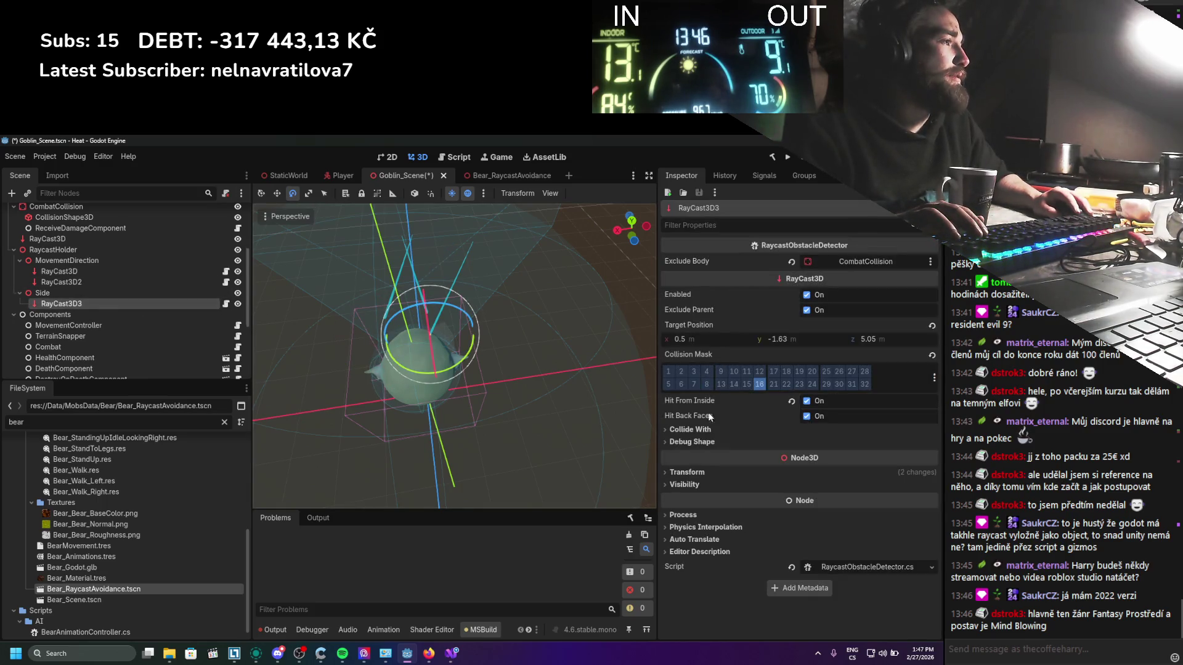
# Step: Set RayCast3D3's Y rotation to 0 and save the Goblin scene
pyautogui.click(702, 471)
pyautogui.click(777, 535)
pyautogui.write('0')
pyautogui.press('Return')
pyautogui.hotkey('ctrl', 's')
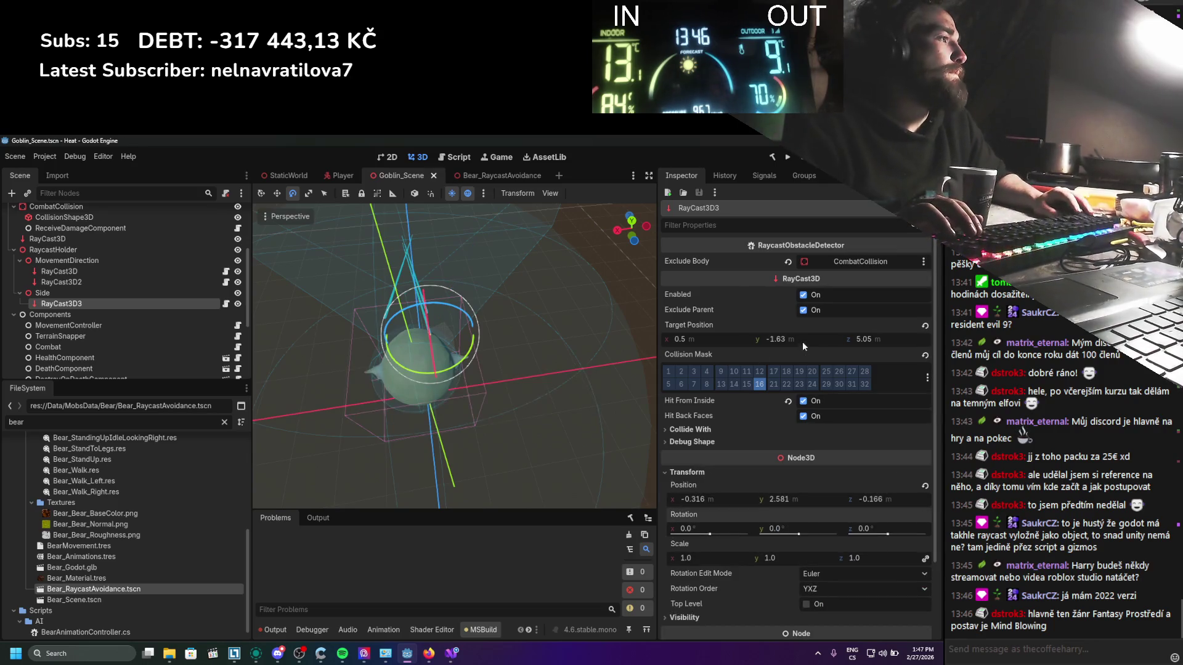
# Step: Swing RayCast3D3's target X to -2.0 m and save
pyautogui.moveTo(687, 339)
pyautogui.mouseDown()
pyautogui.moveTo(616, 338)
pyautogui.moveTo(747, 342)
pyautogui.mouseUp()
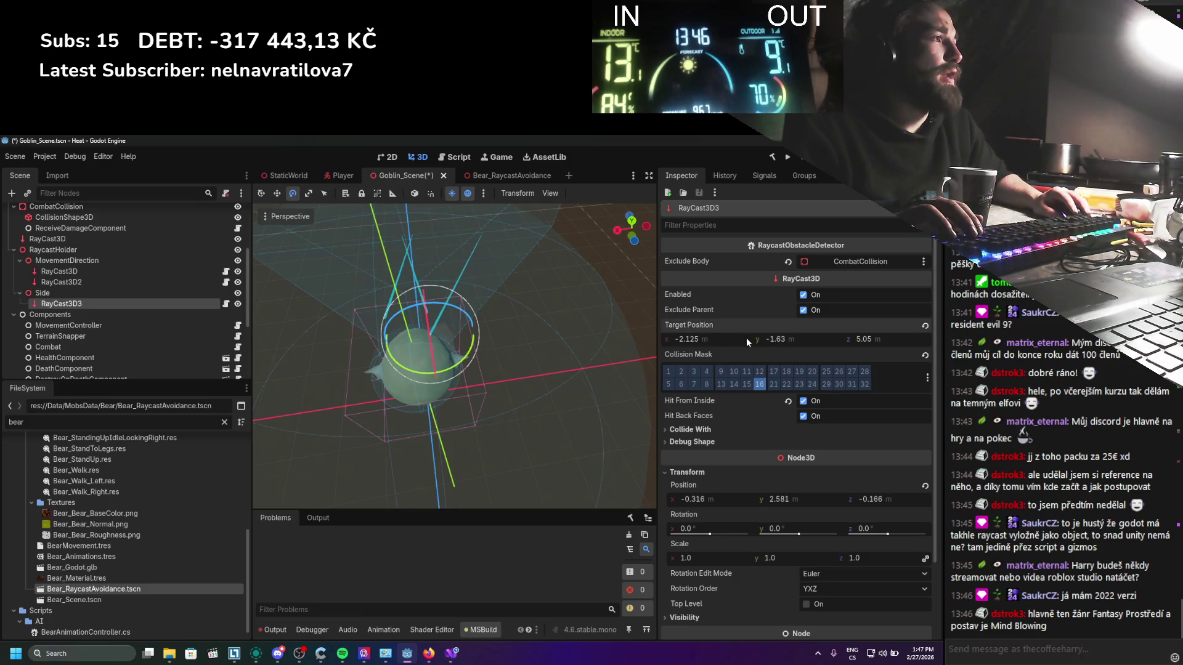
pyautogui.write('-2')
pyautogui.press('Return')
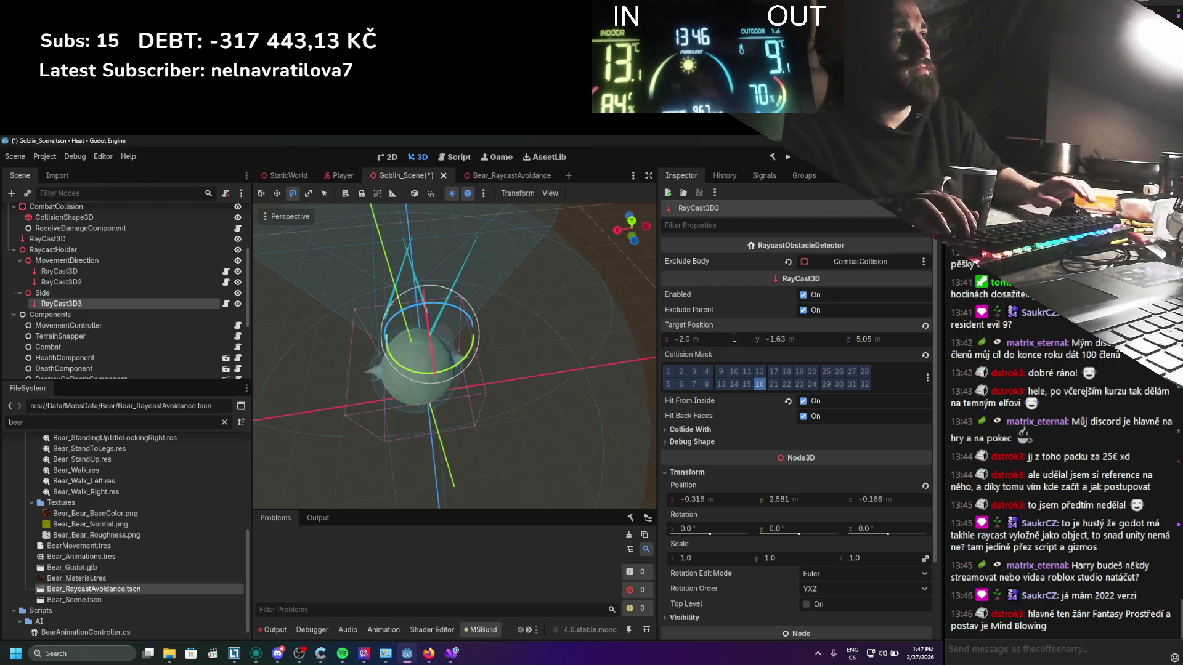
pyautogui.hotkey('ctrl', 's')
pyautogui.moveTo(509, 268)
pyautogui.mouseDown()
pyautogui.moveTo(479, 240)
pyautogui.moveTo(500, 216)
pyautogui.moveTo(515, 278)
pyautogui.moveTo(530, 289)
pyautogui.mouseUp()
# Step: Try longer target Z values (6.2, 6.815), then shorten RayCast3D3's reach and save
pyautogui.moveTo(865, 338); pyautogui.dragTo(887, 338)
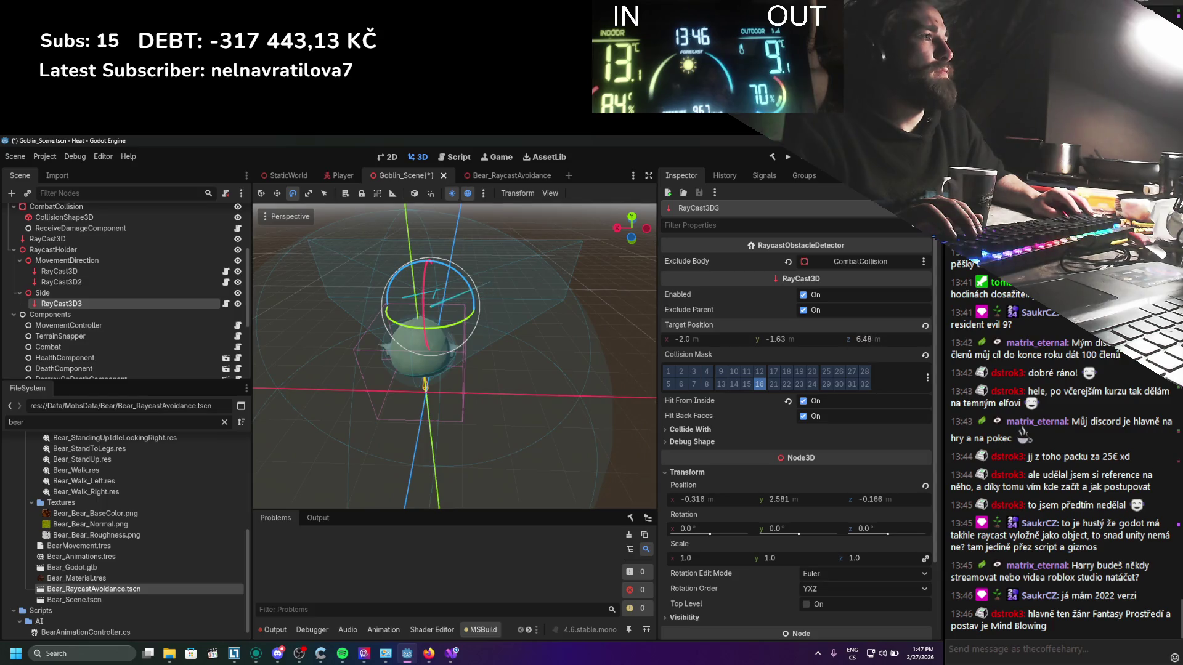
pyautogui.moveTo(493, 299); pyautogui.dragTo(453, 325)
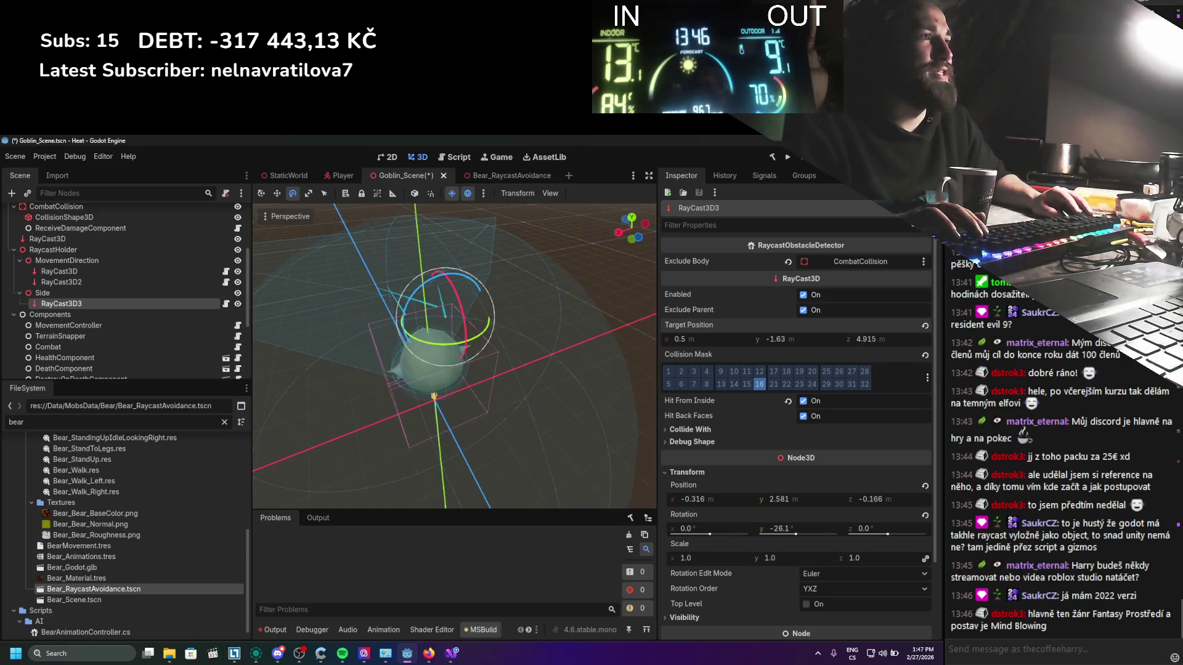
pyautogui.moveTo(865, 338); pyautogui.dragTo(887, 338)
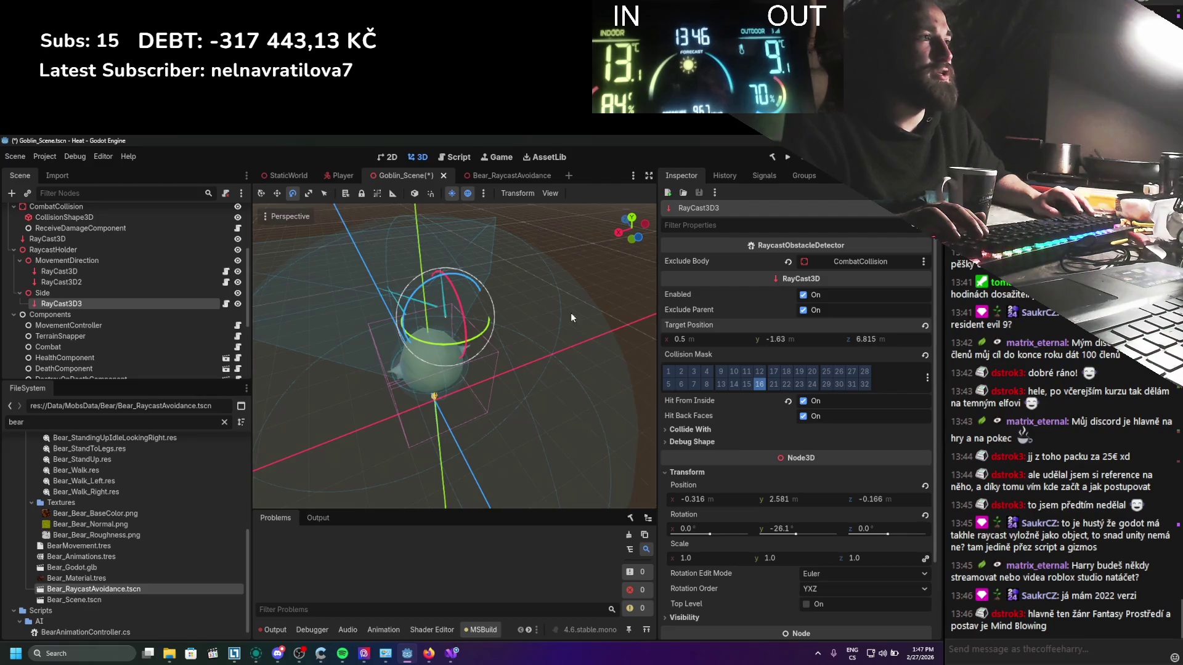
pyautogui.moveTo(657, 325); pyautogui.dragTo(456, 340)
pyautogui.scroll(2, 456, 420)
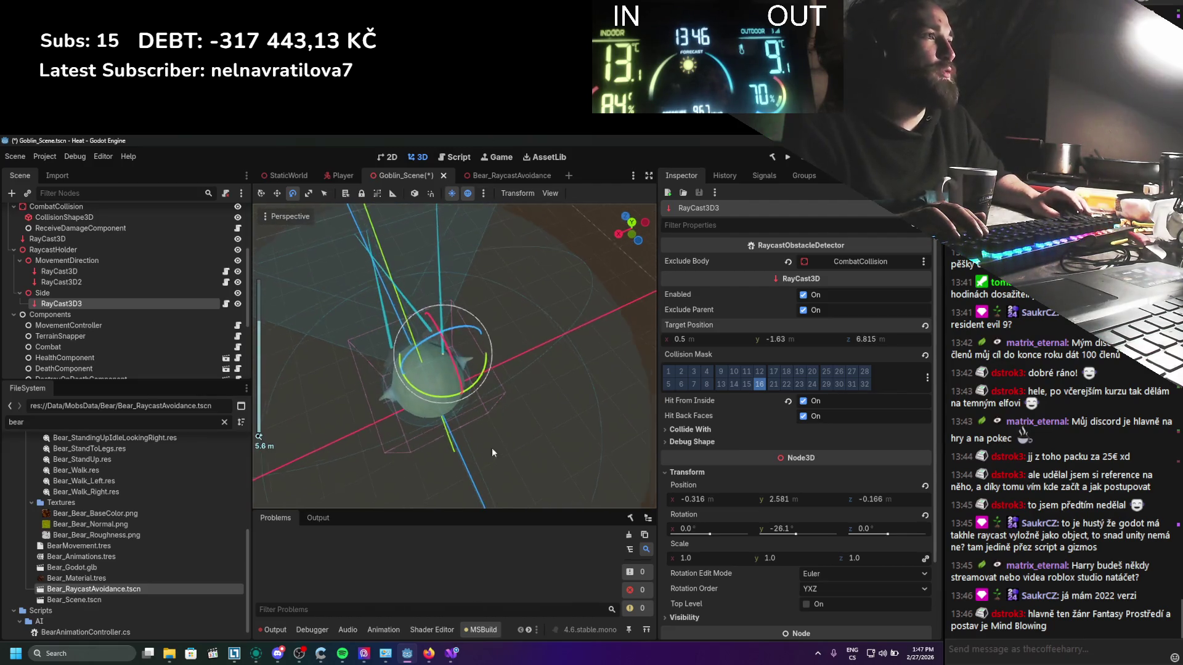
pyautogui.scroll(-4, 506, 407)
pyautogui.press('w')
pyautogui.moveTo(345, 302)
pyautogui.mouseDown()
pyautogui.moveTo(542, 349)
pyautogui.moveTo(412, 394)
pyautogui.mouseUp()
pyautogui.moveTo(868, 339); pyautogui.dragTo(844, 339)
pyautogui.moveTo(418, 298)
pyautogui.mouseDown()
pyautogui.moveTo(586, 311)
pyautogui.moveTo(428, 320)
pyautogui.moveTo(422, 431)
pyautogui.moveTo(374, 426)
pyautogui.moveTo(509, 437)
pyautogui.mouseUp()
pyautogui.hotkey('ctrl', 's')
# Step: Duplicate the side raycast as RayCast3D4, rotate it about 45 degrees, save, and reselect RayCast3D3
pyautogui.scroll(3, 422, 434)
pyautogui.hotkey('ctrl', 'd')
pyautogui.press('e')
pyautogui.scroll(1, 449, 386)
pyautogui.hotkey('ctrl', 's')
pyautogui.click(69, 304)
# Step: Rename RayCast3D3 to RightRaycast
pyautogui.click(88, 301)
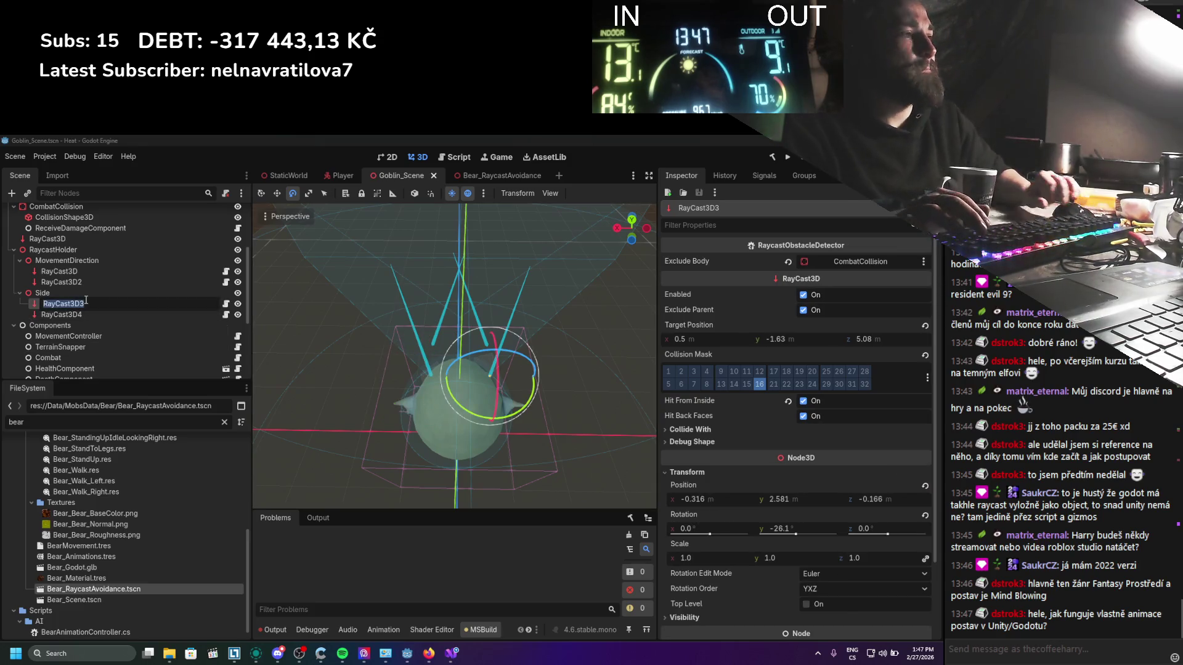
pyautogui.write('Right')
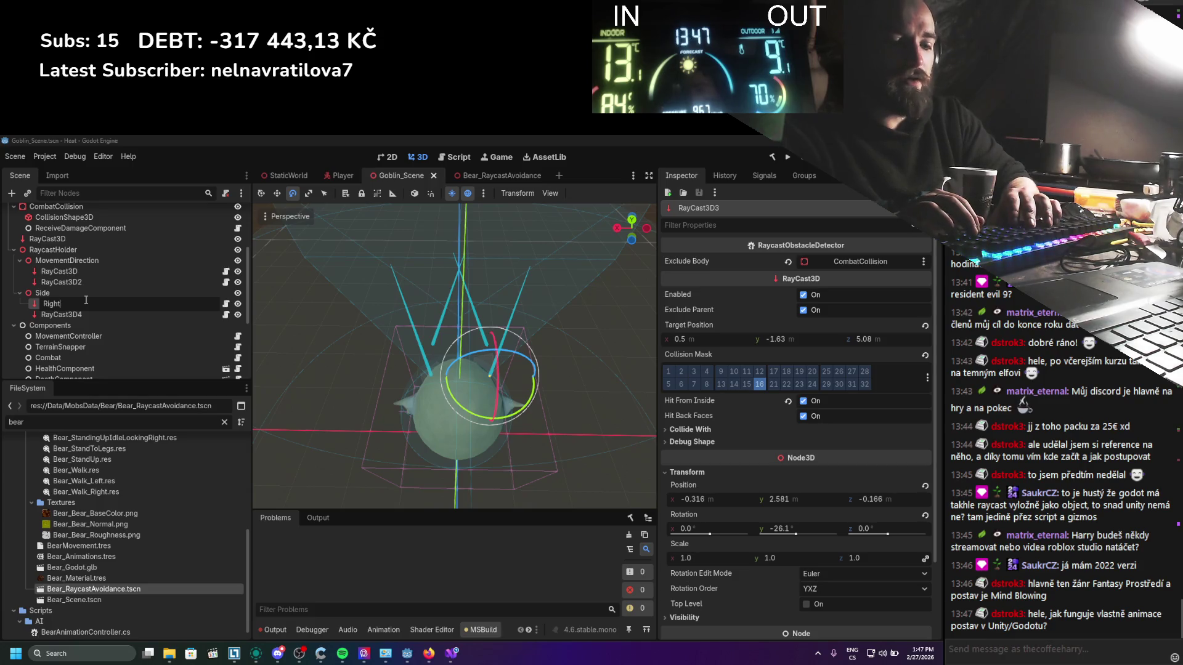
pyautogui.write('Raycast')
pyautogui.press('Return')
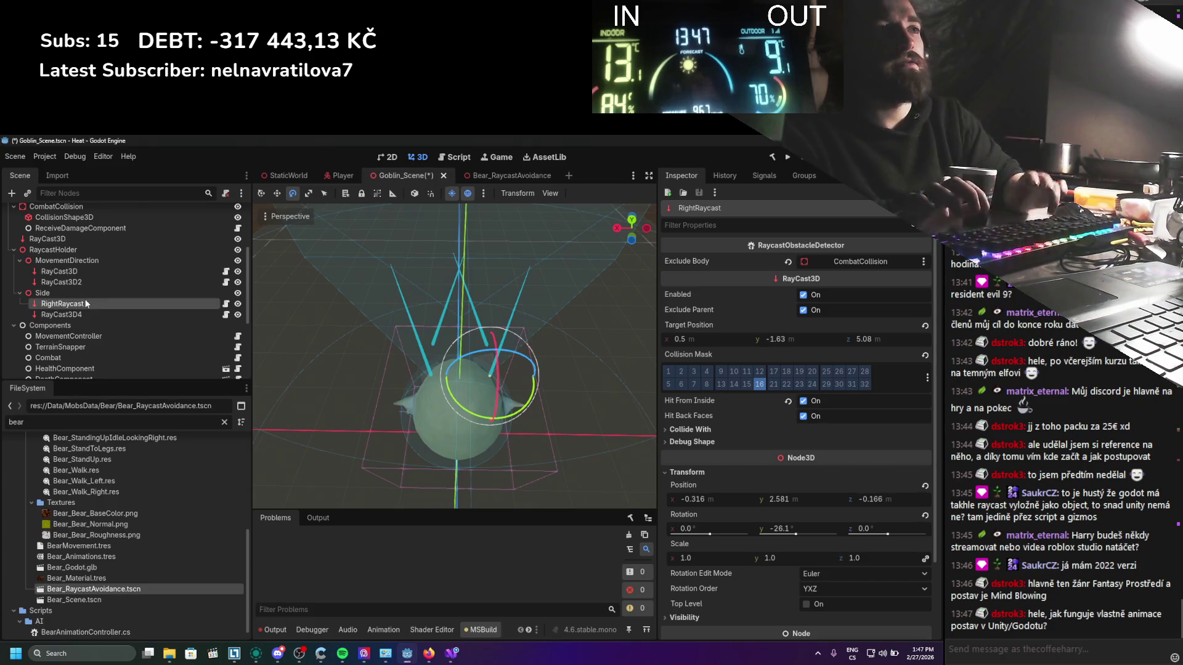
# Step: Rename RayCast3D4 to LeftRaycast, fix the typo, and save the Goblin scene
pyautogui.click(81, 315)
pyautogui.click(80, 315)
pyautogui.write('LeftRay')
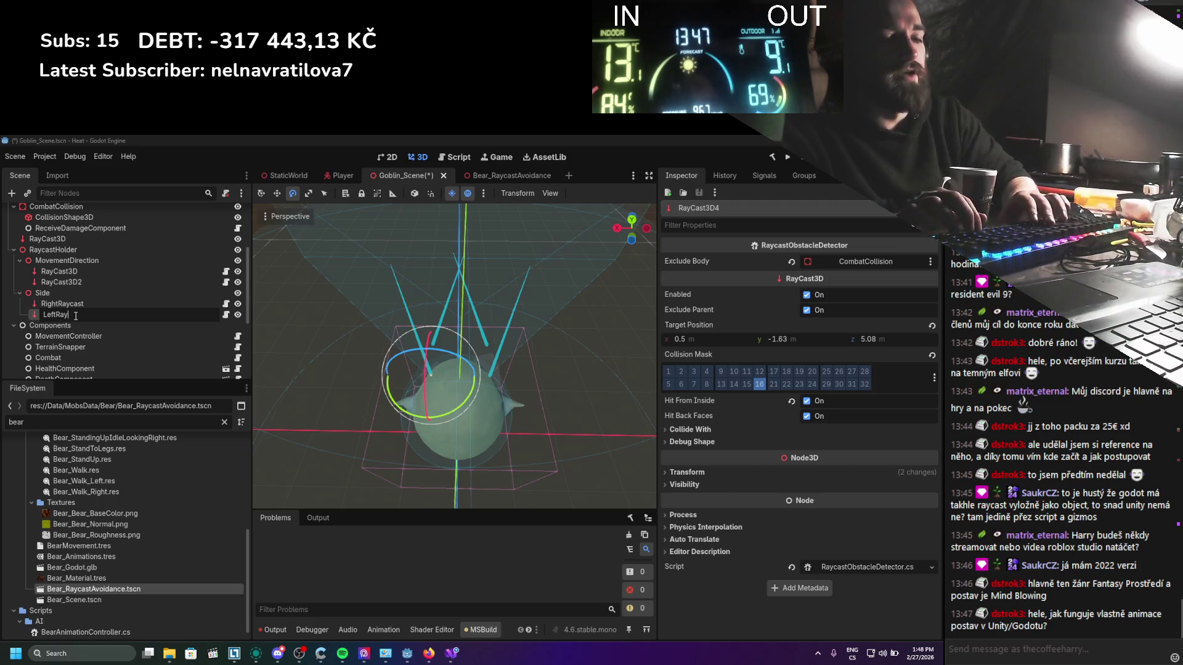
pyautogui.write('castdt')
pyautogui.press('Return')
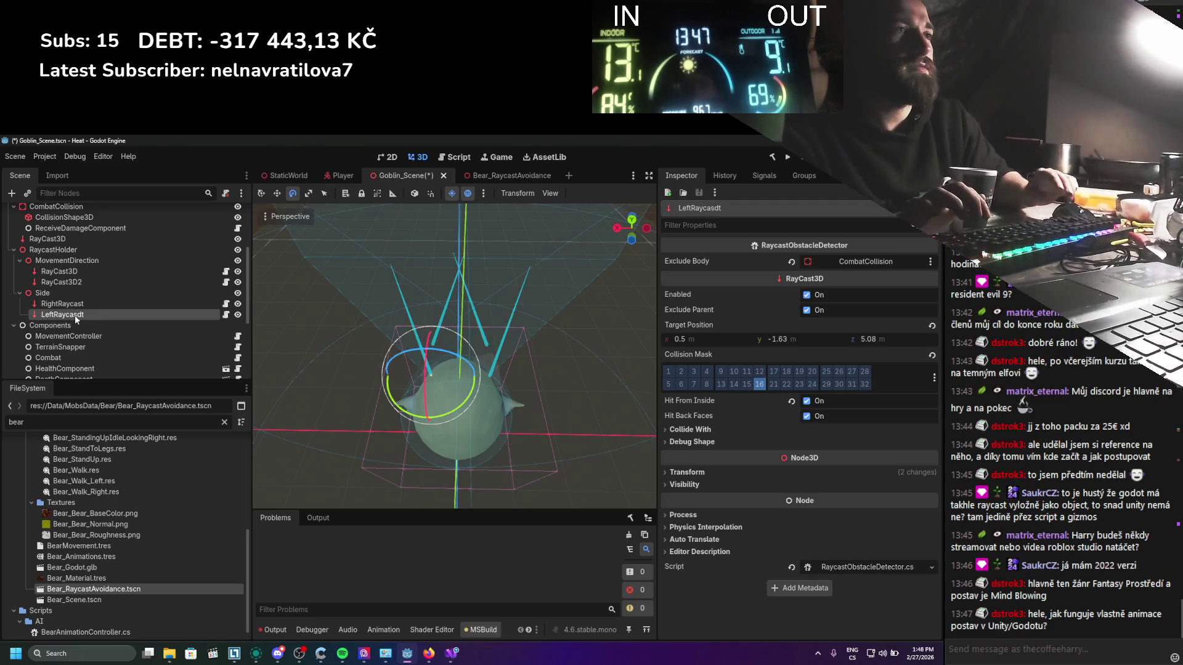
pyautogui.click(87, 315)
pyautogui.press('End')
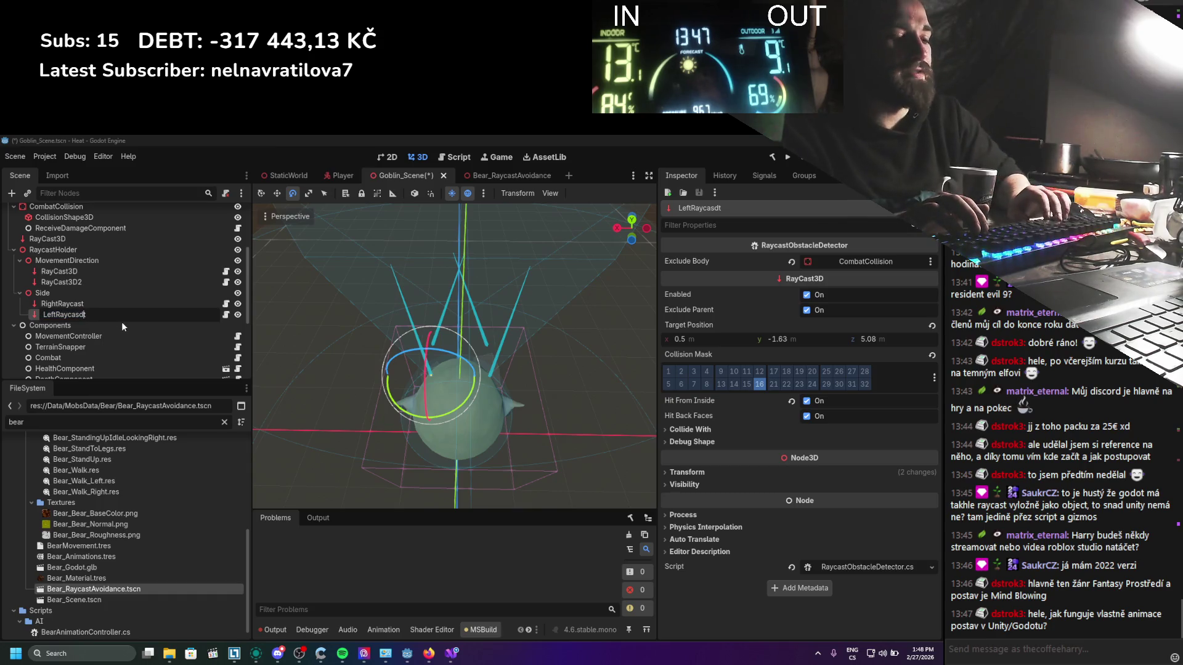
pyautogui.press('BackSpace')
pyautogui.press('BackSpace')
pyautogui.press('Return')
pyautogui.hotkey('ctrl', 's')
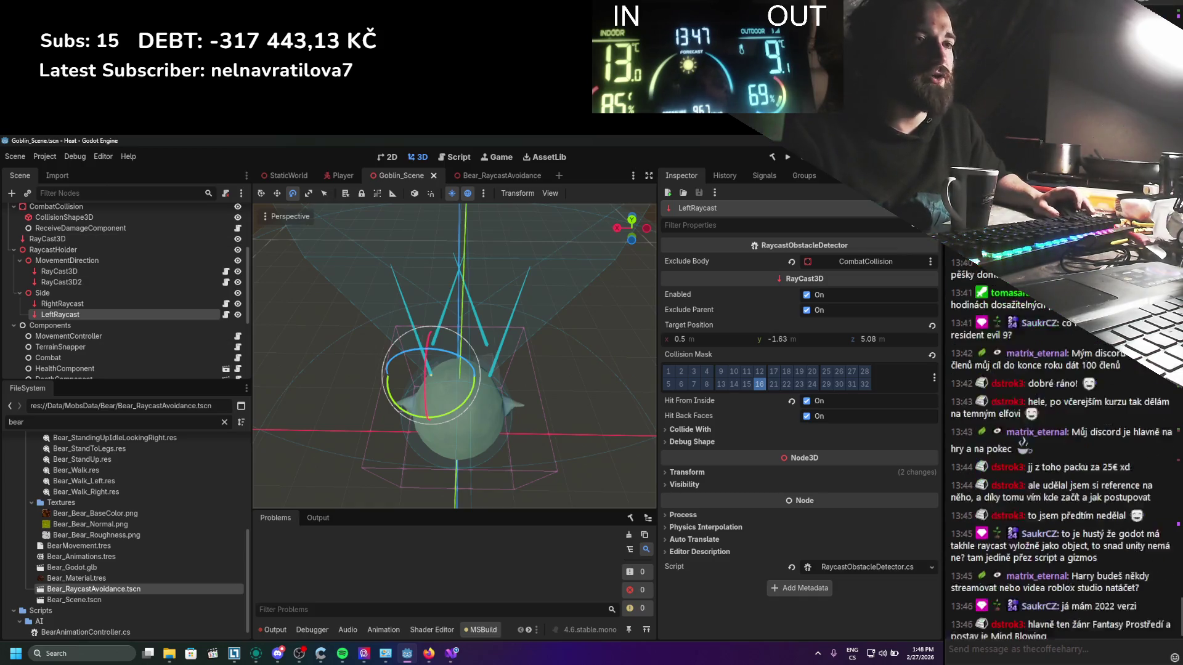
# Step: Frame the viewport on LeftRaycast and zoom around to inspect the side rays
pyautogui.scroll(5, 182, 341)
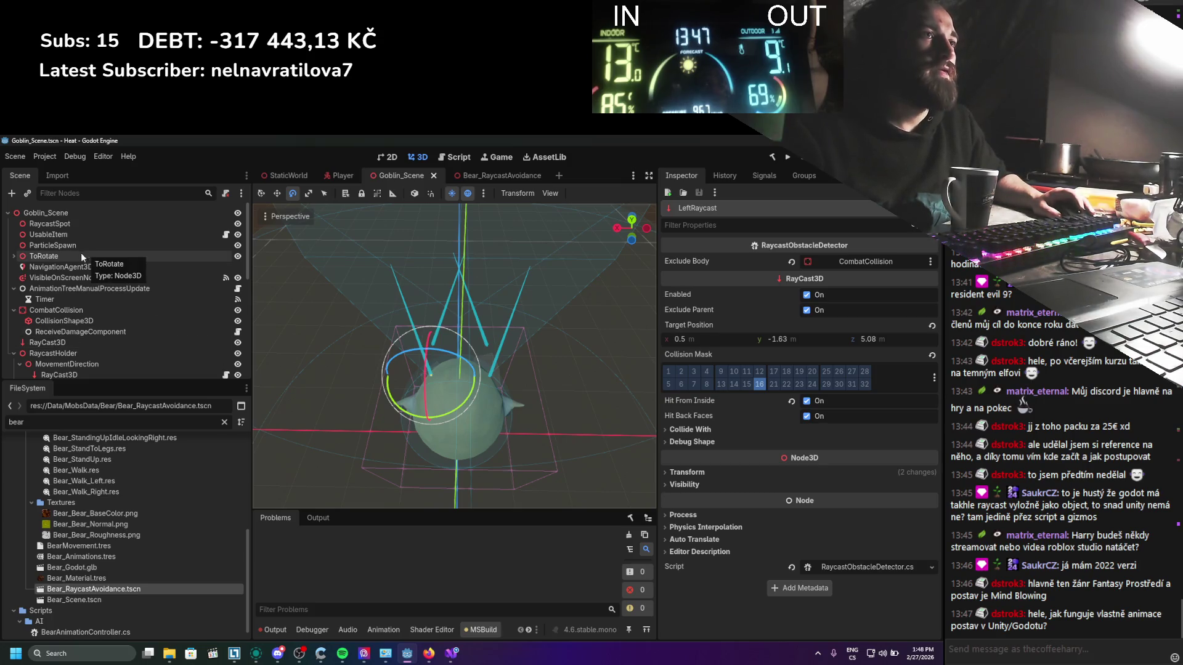
pyautogui.scroll(-6, 38, 318)
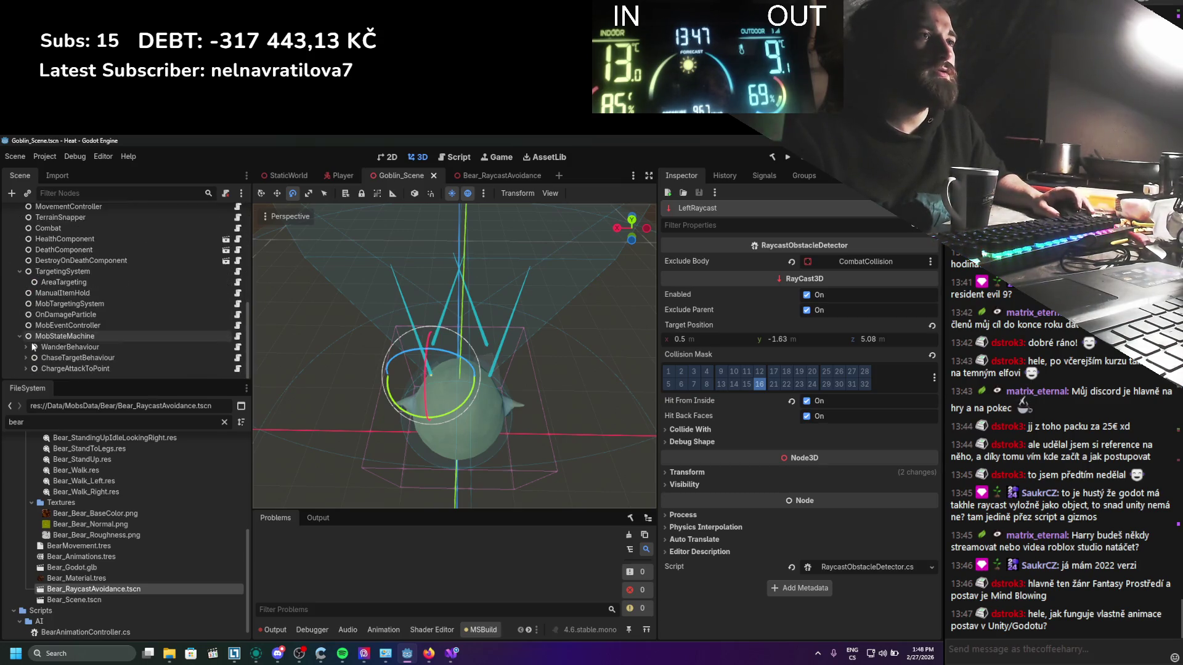
pyautogui.scroll(6, 38, 318)
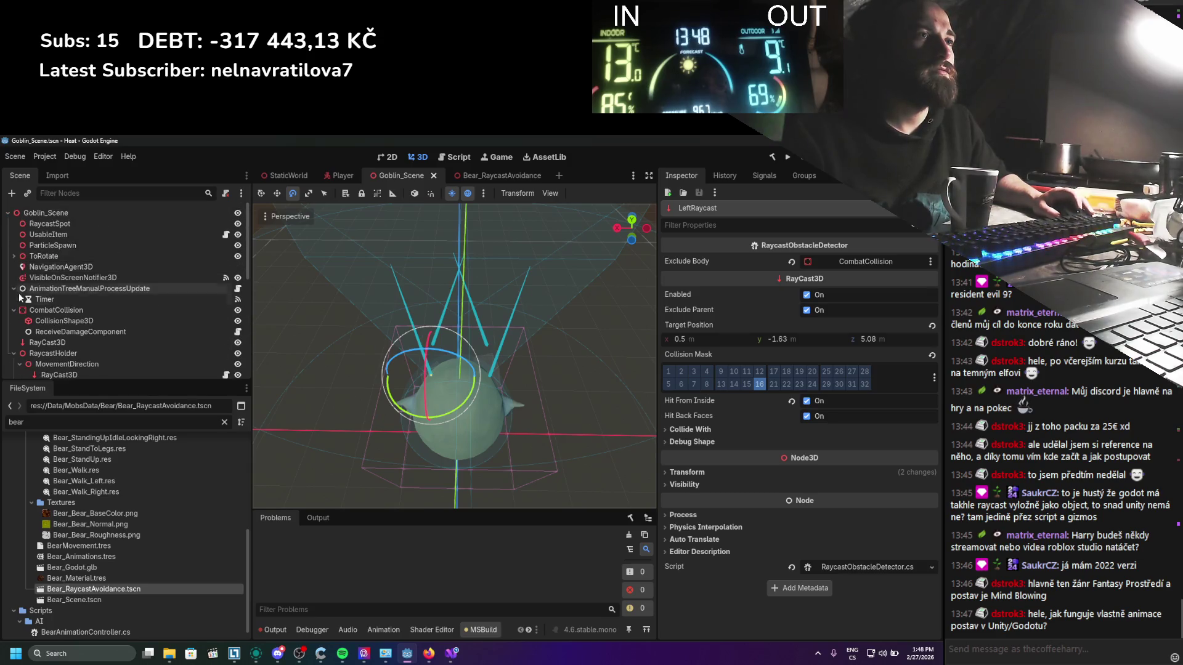
pyautogui.press('f')
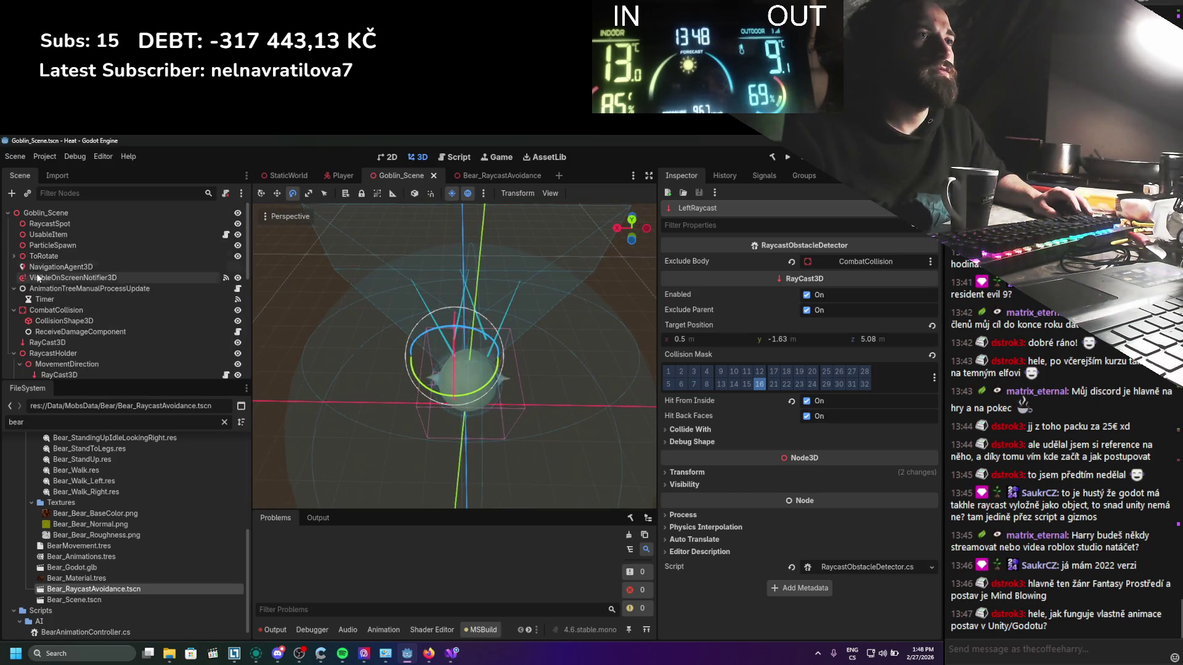
pyautogui.scroll(-2, 51, 312)
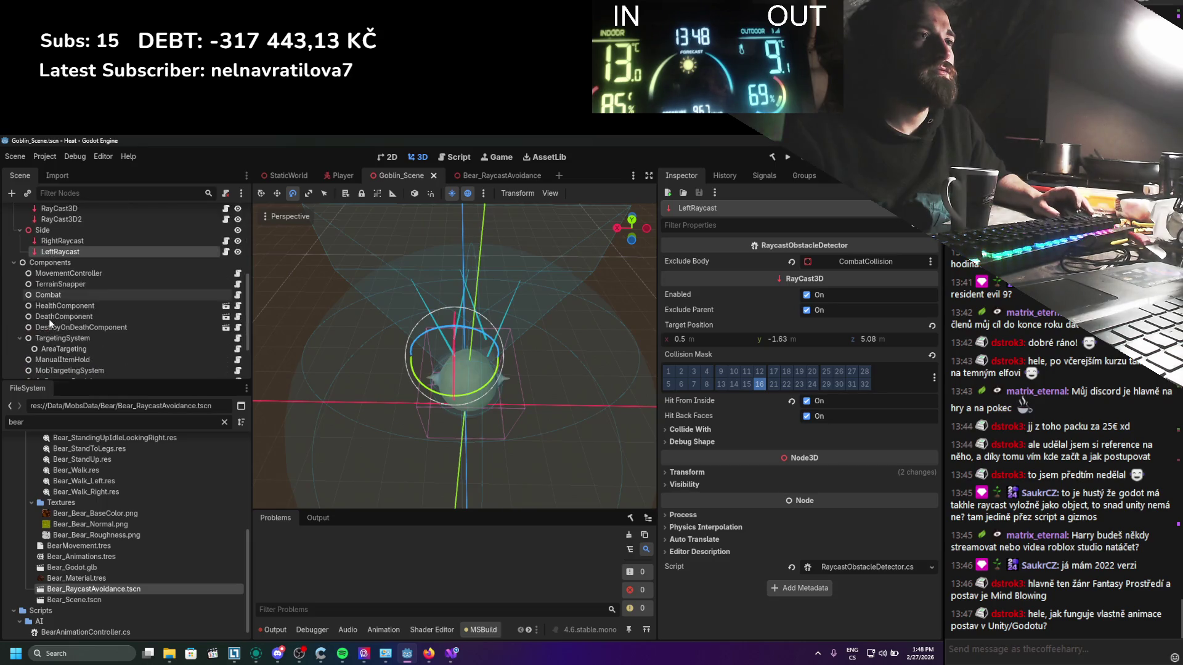
pyautogui.scroll(2, 50, 325)
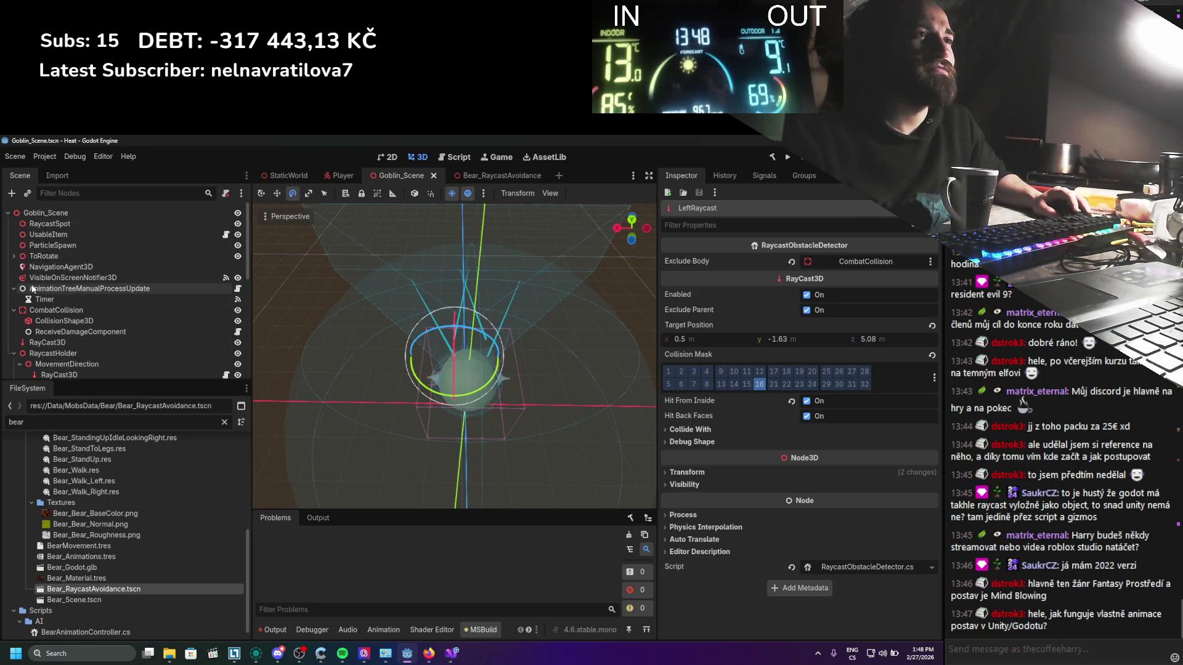
pyautogui.scroll(-5, 44, 334)
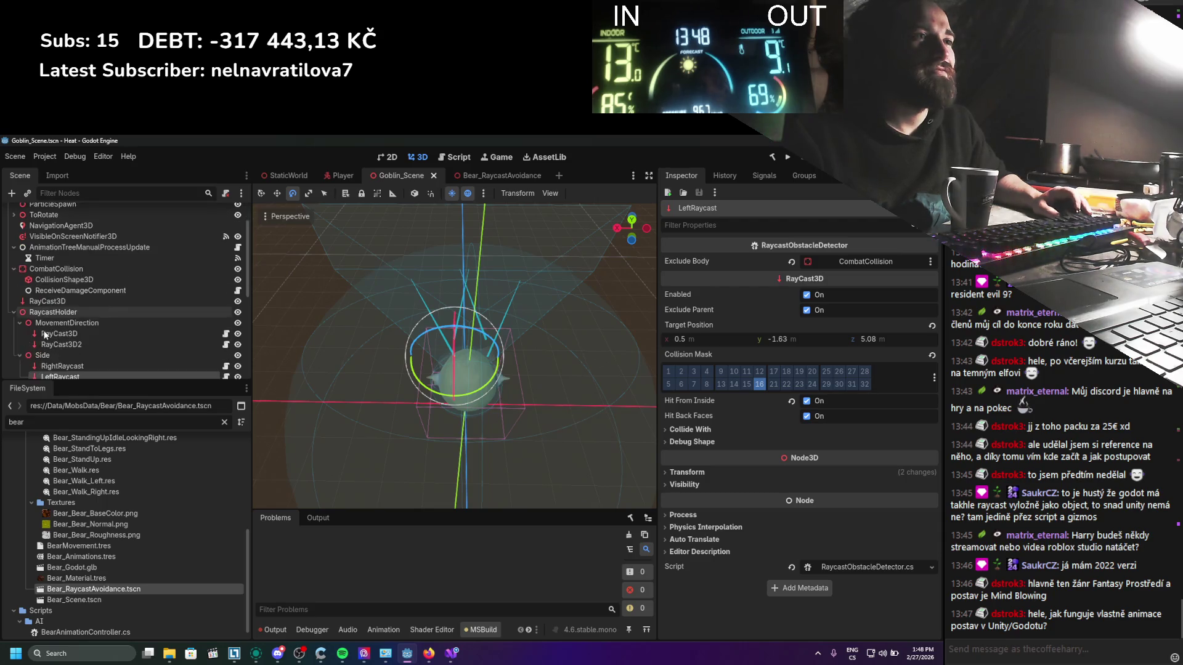
pyautogui.scroll(-7, 44, 334)
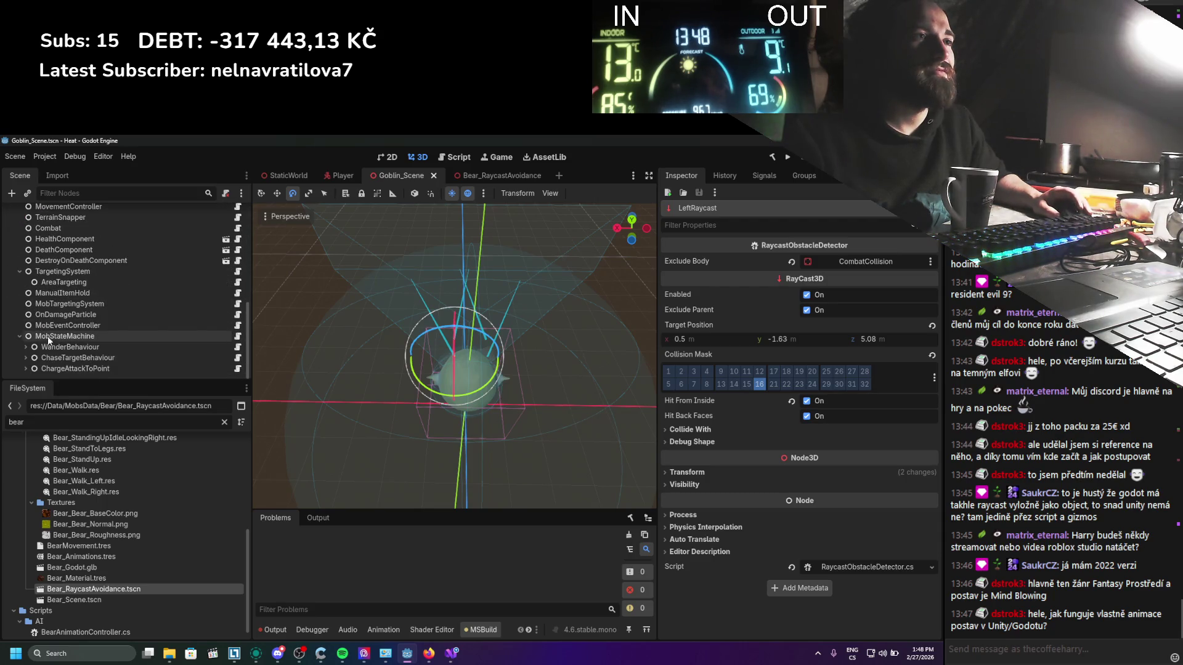
pyautogui.scroll(12, 83, 277)
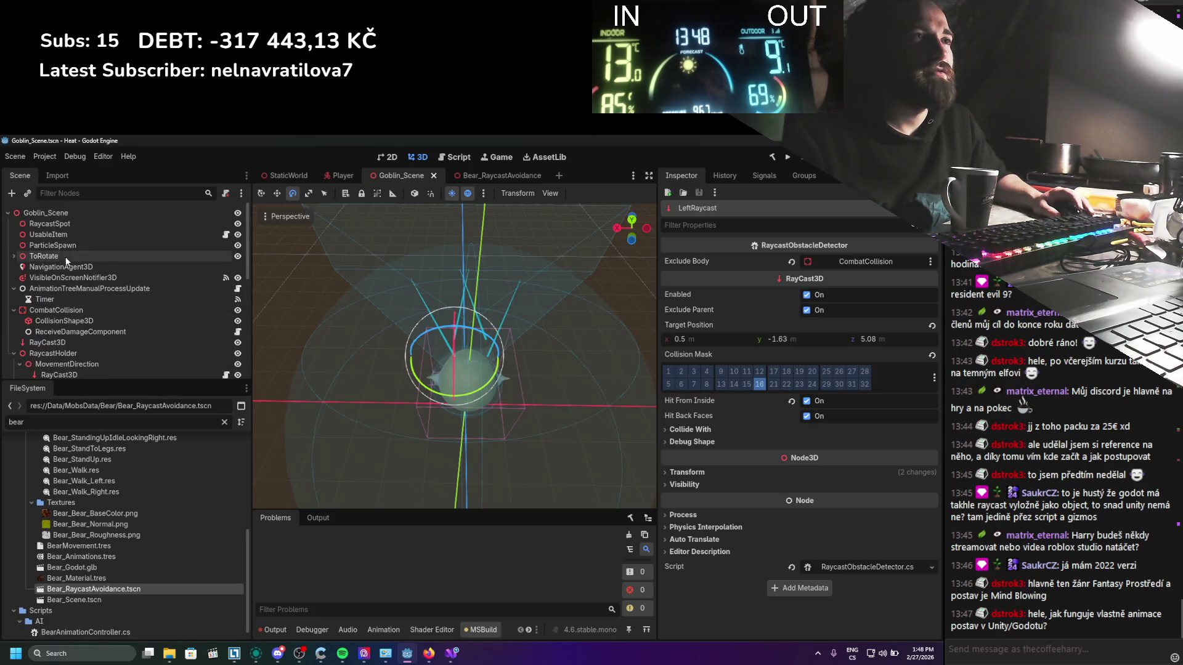
# Step: Expand ToRotate > Goblin, check the AnimationPlayer, and open the AnimationTree blend graph
pyautogui.click(14, 255)
pyautogui.click(25, 277)
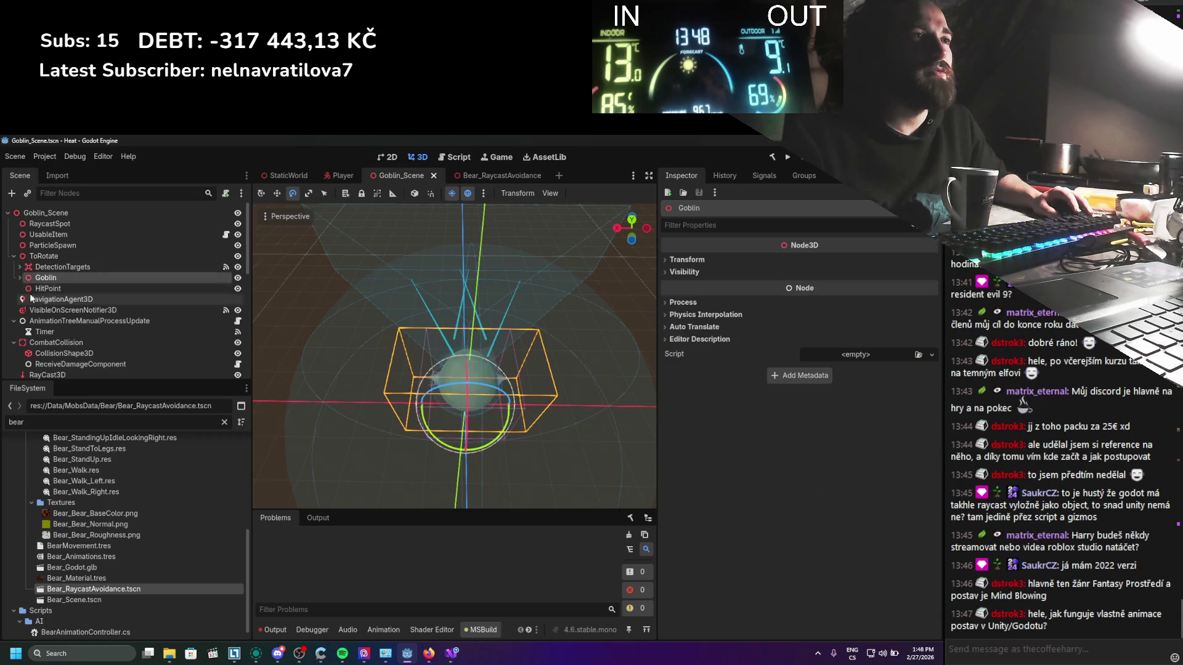
pyautogui.click(19, 278)
pyautogui.scroll(-4, 37, 295)
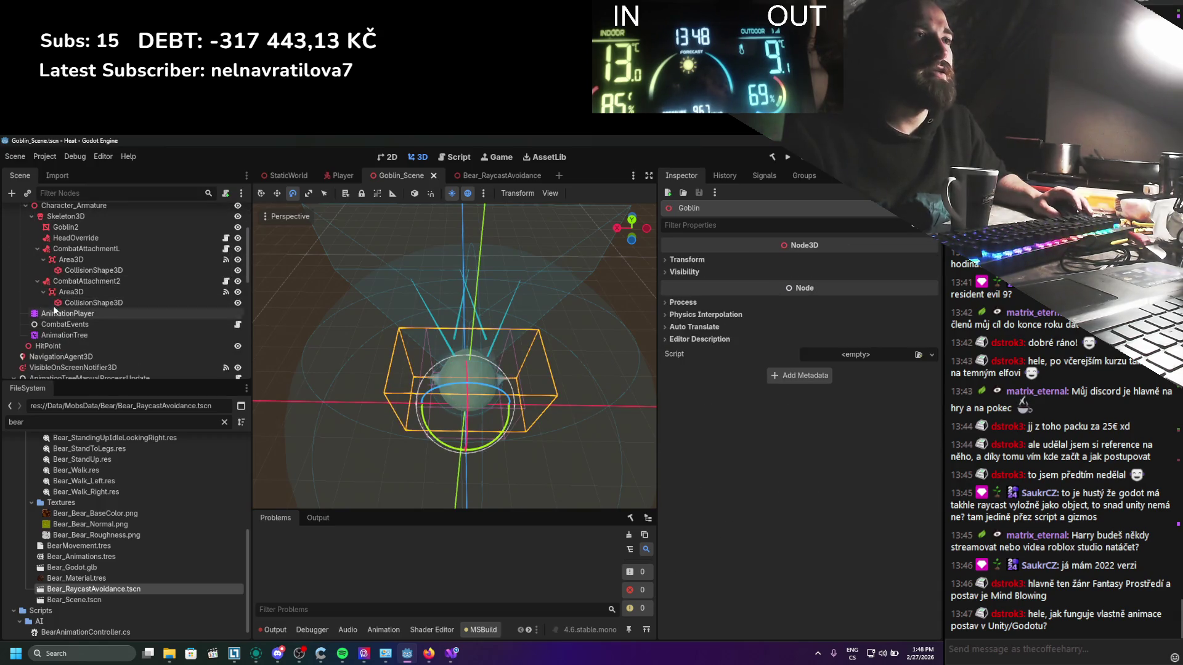
pyautogui.click(53, 304)
pyautogui.click(53, 312)
pyautogui.click(64, 335)
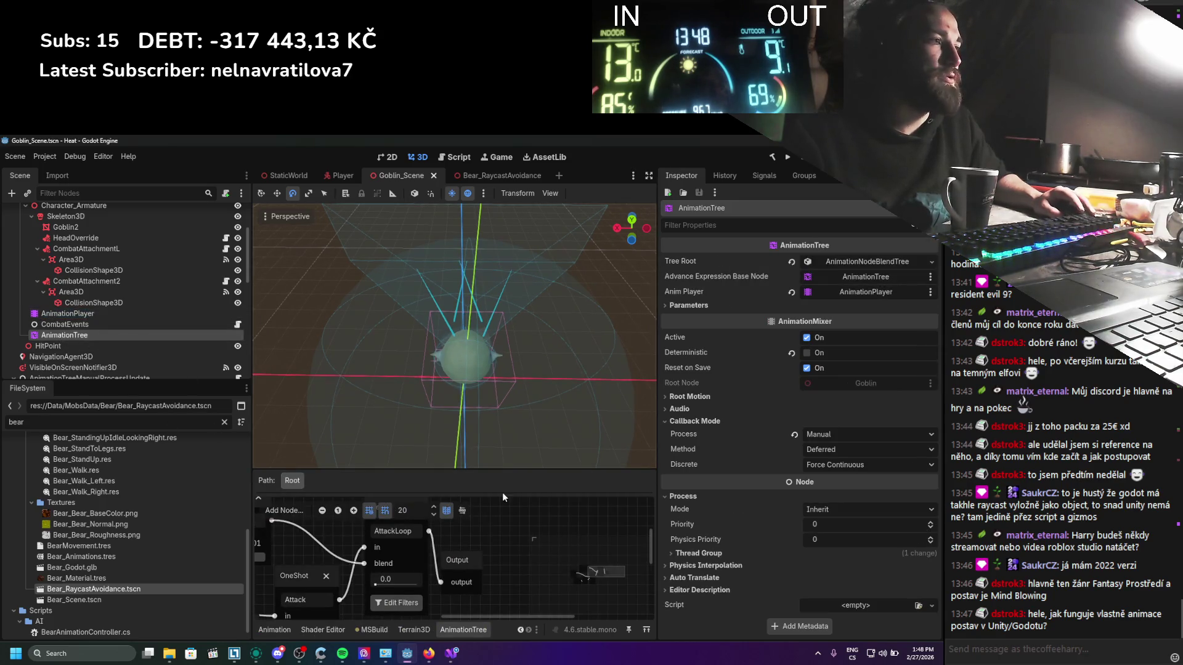
# Step: Add a StateMachine node to the goblin's blend graph and enter its sub-editor
pyautogui.hscroll(-6, 480, 530)
pyautogui.scroll(-5, 435, 557)
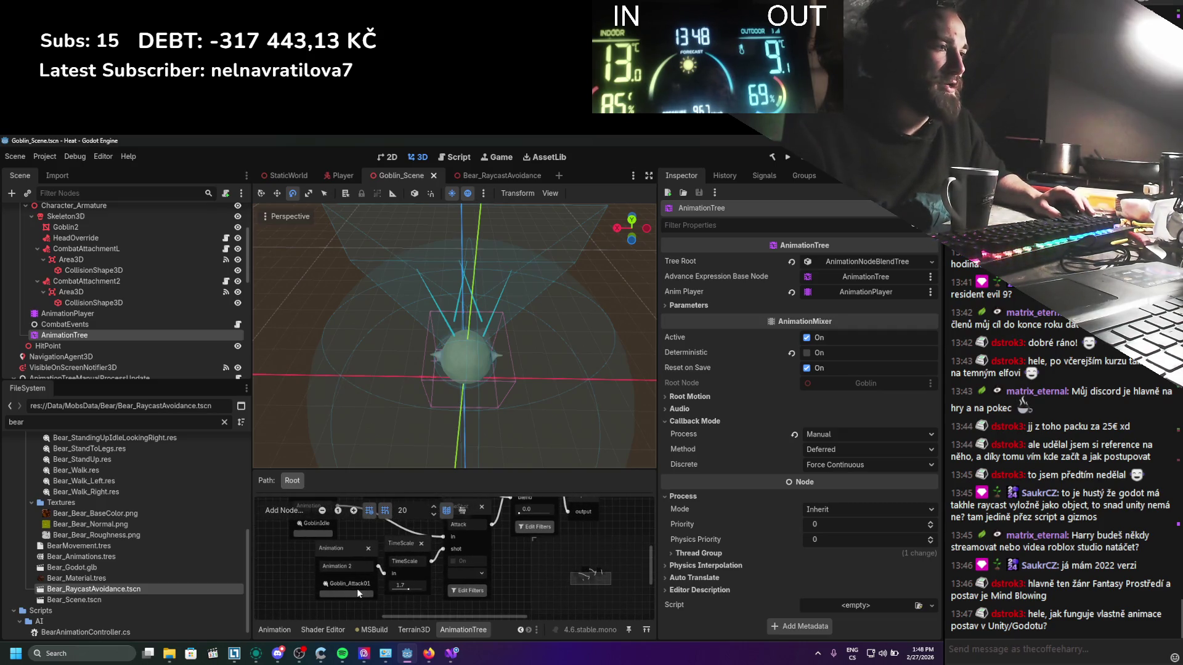
pyautogui.hscroll(5, 385, 552)
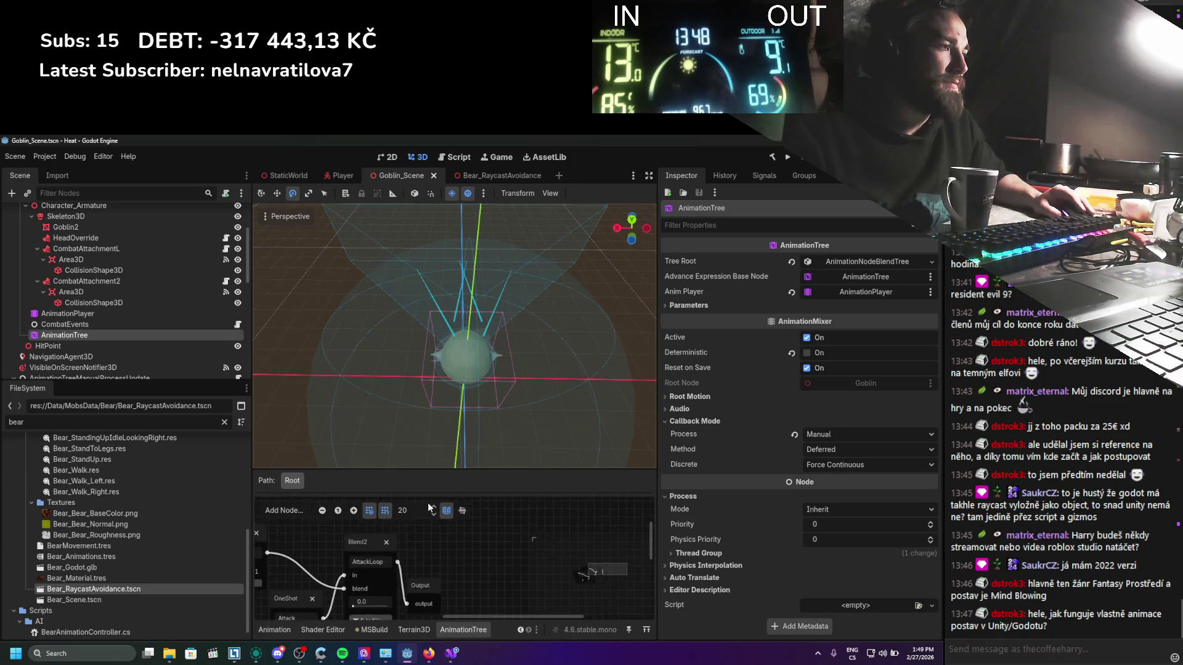
pyautogui.rightClick(421, 561)
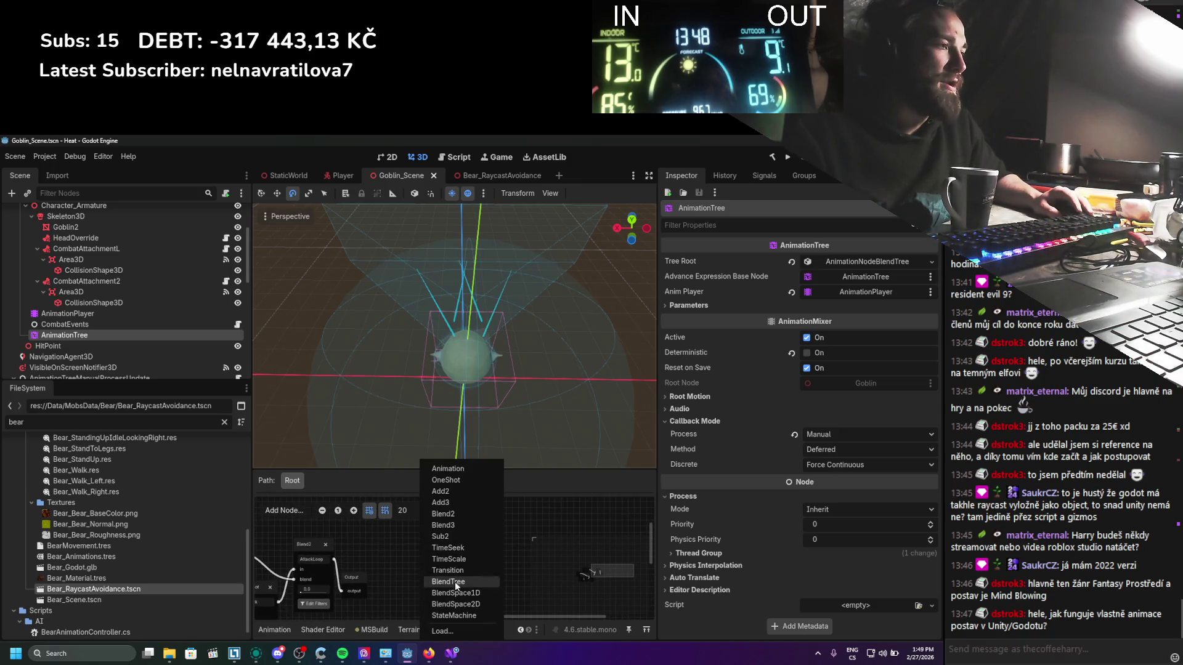
pyautogui.click(463, 620)
pyautogui.click(453, 605)
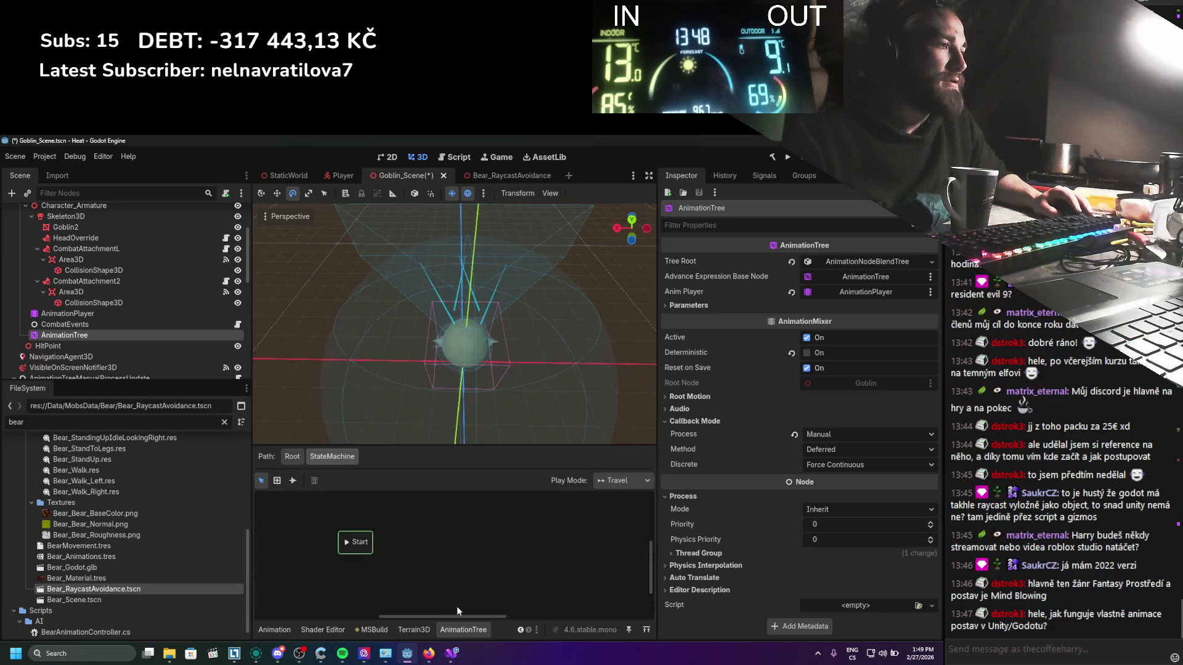
# Step: Add a GoblinIdle state beside Start and connect Start to it with a transition
pyautogui.rightClick(422, 525)
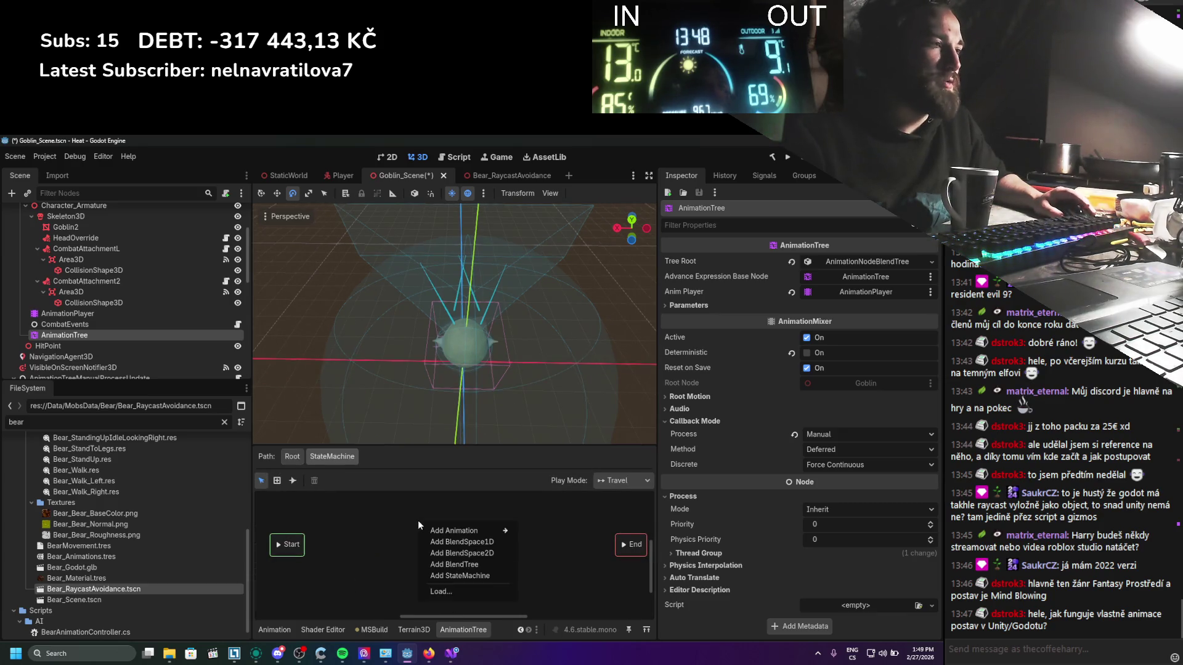
pyautogui.moveTo(465, 531)
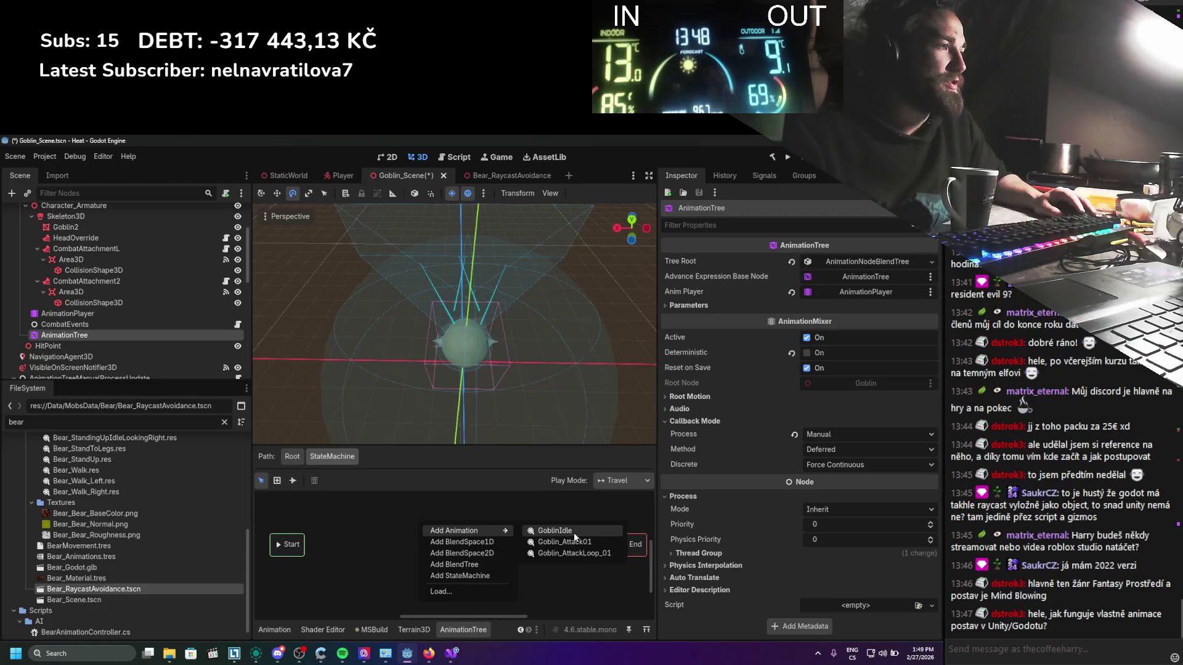
pyautogui.click(574, 532)
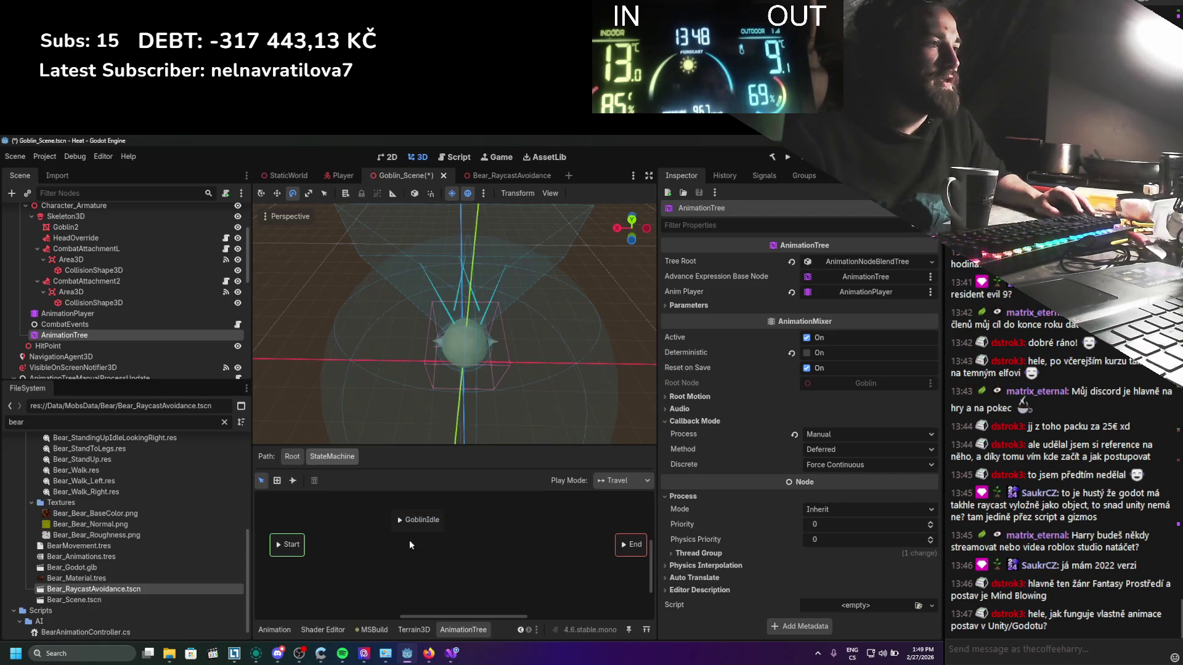
pyautogui.moveTo(423, 528); pyautogui.dragTo(395, 538)
pyautogui.click(293, 546)
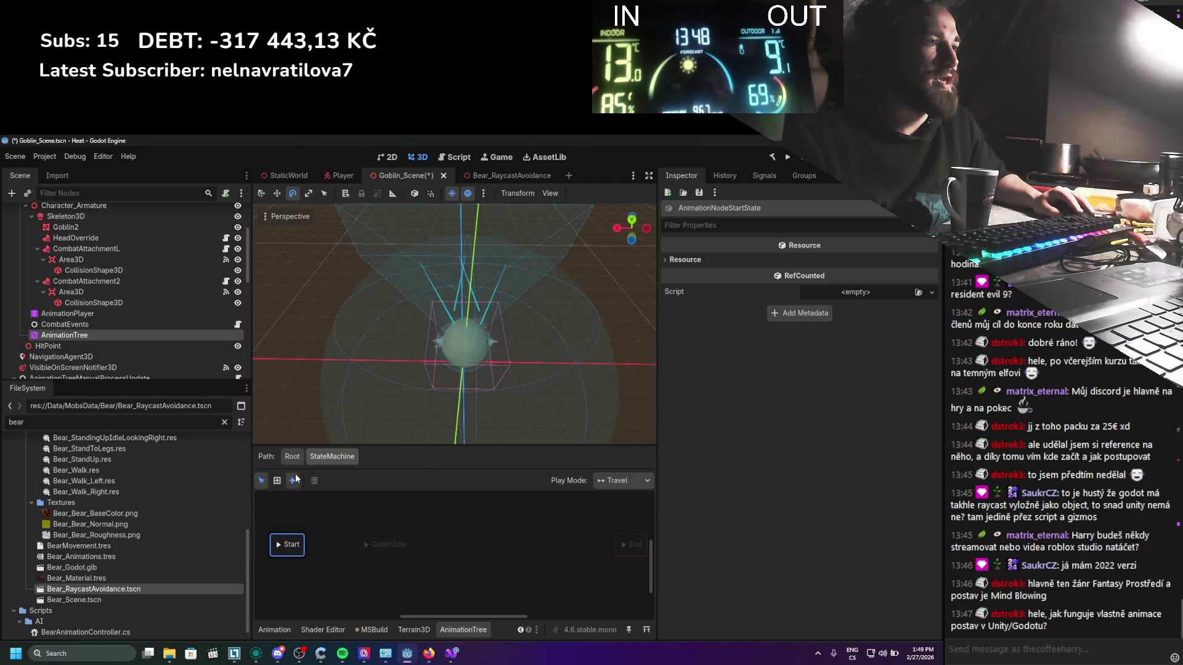
pyautogui.moveTo(288, 545); pyautogui.dragTo(386, 545)
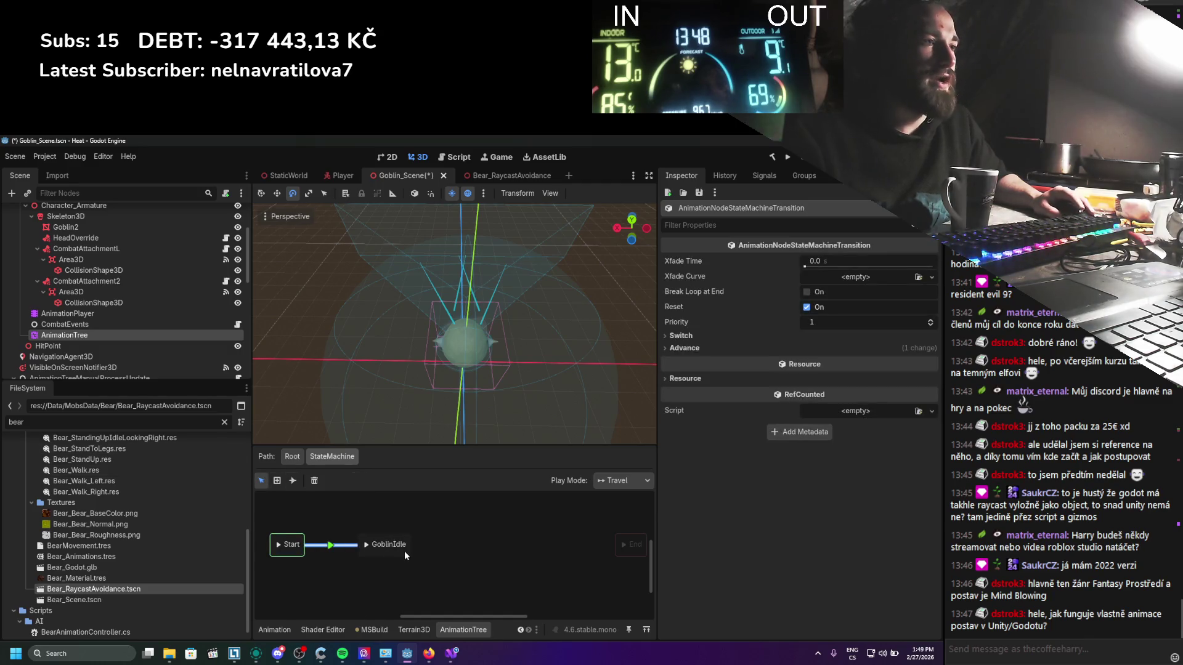
pyautogui.click(395, 549)
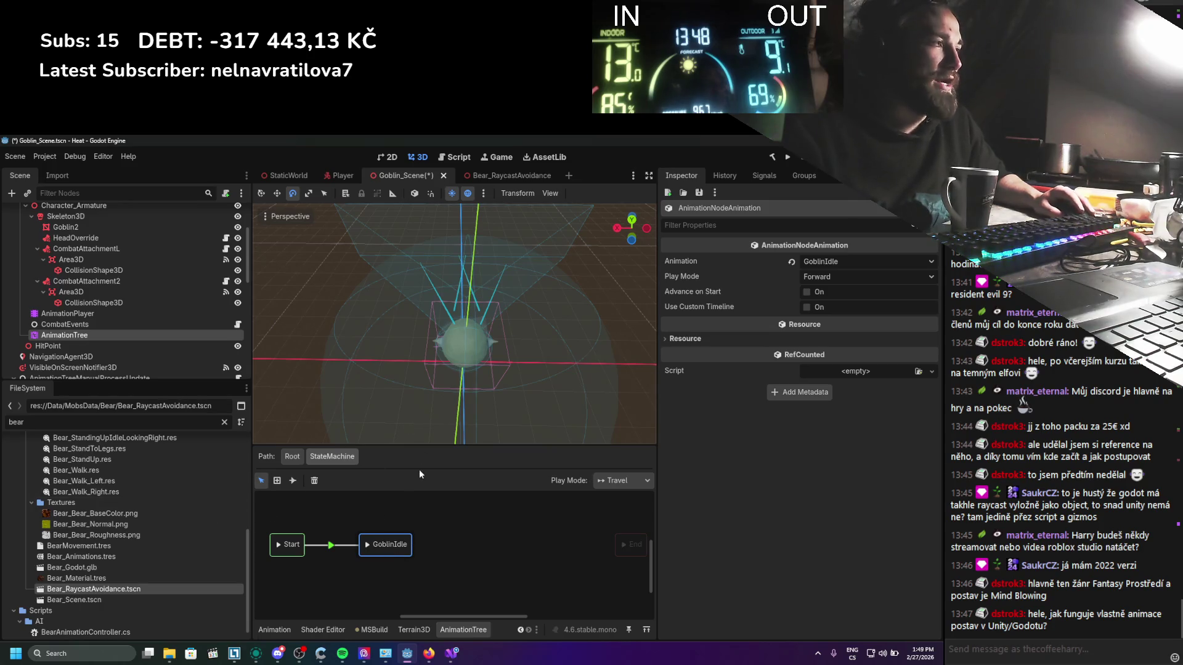
# Step: Inspect the Start→GoblinIdle transition's Switch and Advance settings, delete it, and return to Root
pyautogui.click(331, 545)
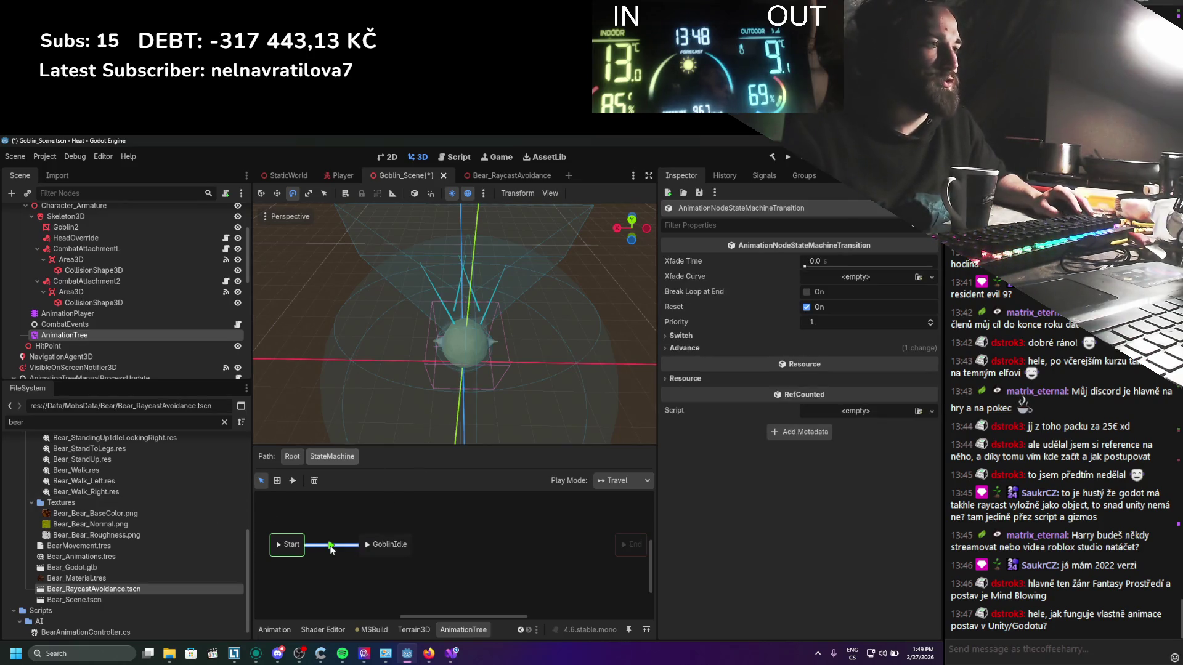
pyautogui.click(733, 336)
pyautogui.click(798, 362)
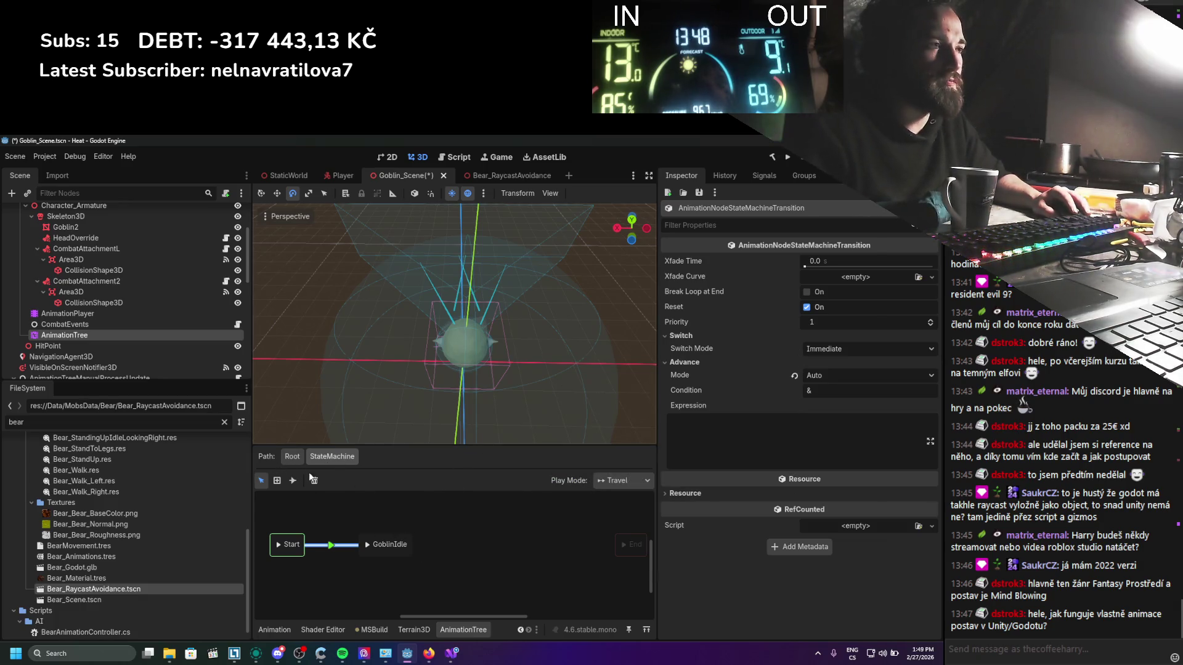
pyautogui.click(313, 480)
pyautogui.click(291, 457)
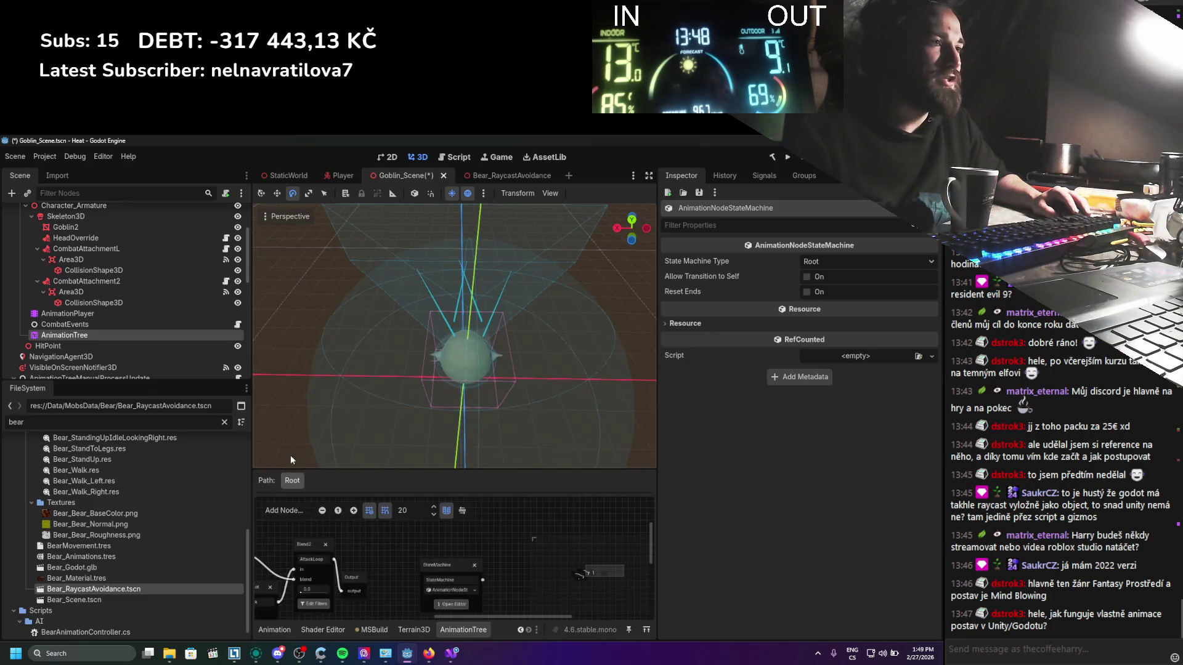
# Step: Delete the StateMachine node from the root graph and save the goblin scene
pyautogui.click(461, 569)
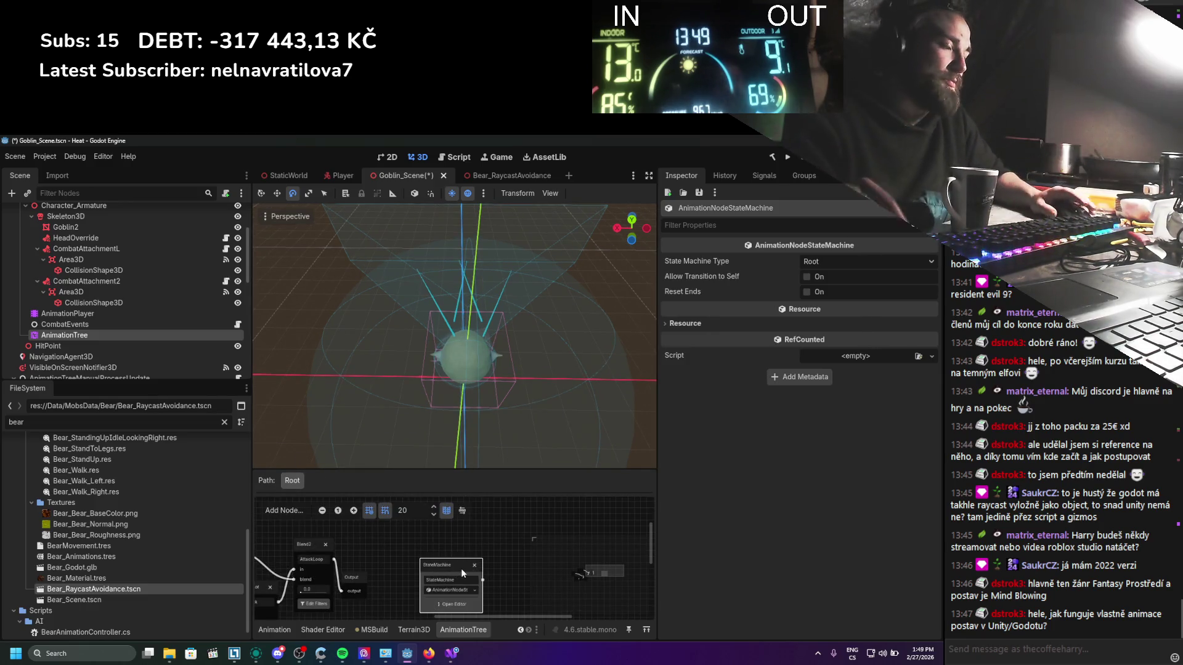
pyautogui.press('Delete')
pyautogui.hscroll(-5, 548, 562)
pyautogui.hotkey('ctrl', 's')
# Step: Look over the root graph, then switch over to Firefox
pyautogui.scroll(-2, 527, 574)
pyautogui.hscroll(-2, 414, 568)
pyautogui.hscroll(3, 431, 571)
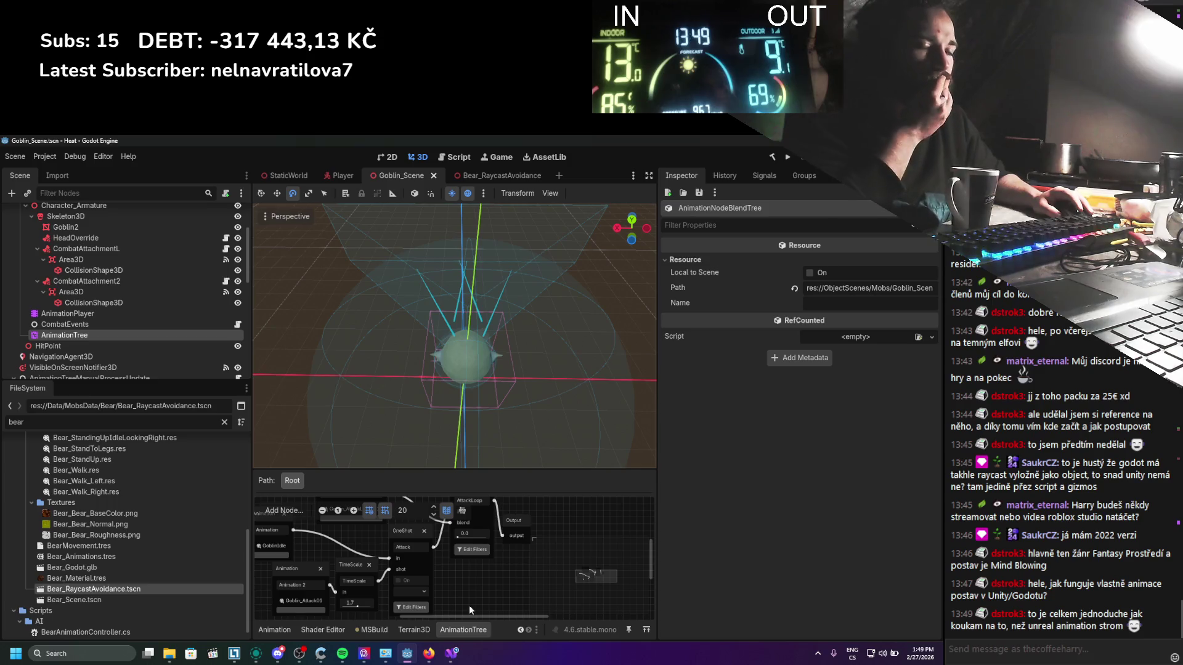
pyautogui.click(429, 653)
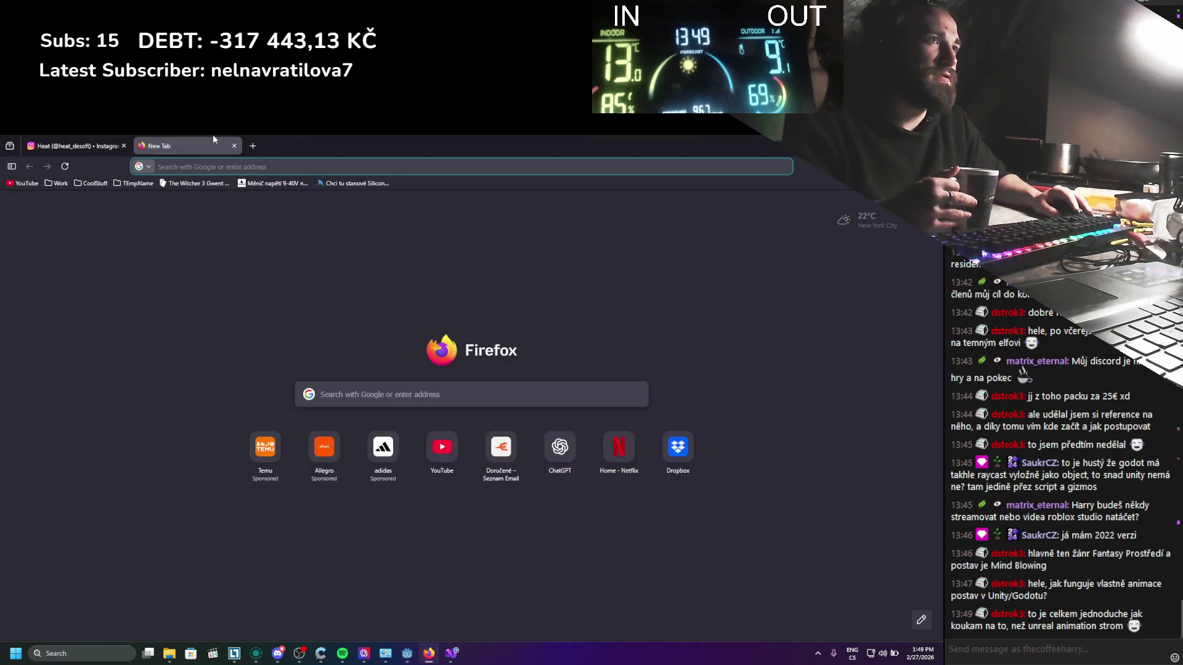
# Step: Search 'unreal animation tree', open the Resume AI Behavior Tree thread in a new tab, and show Images
pyautogui.write('unreal')
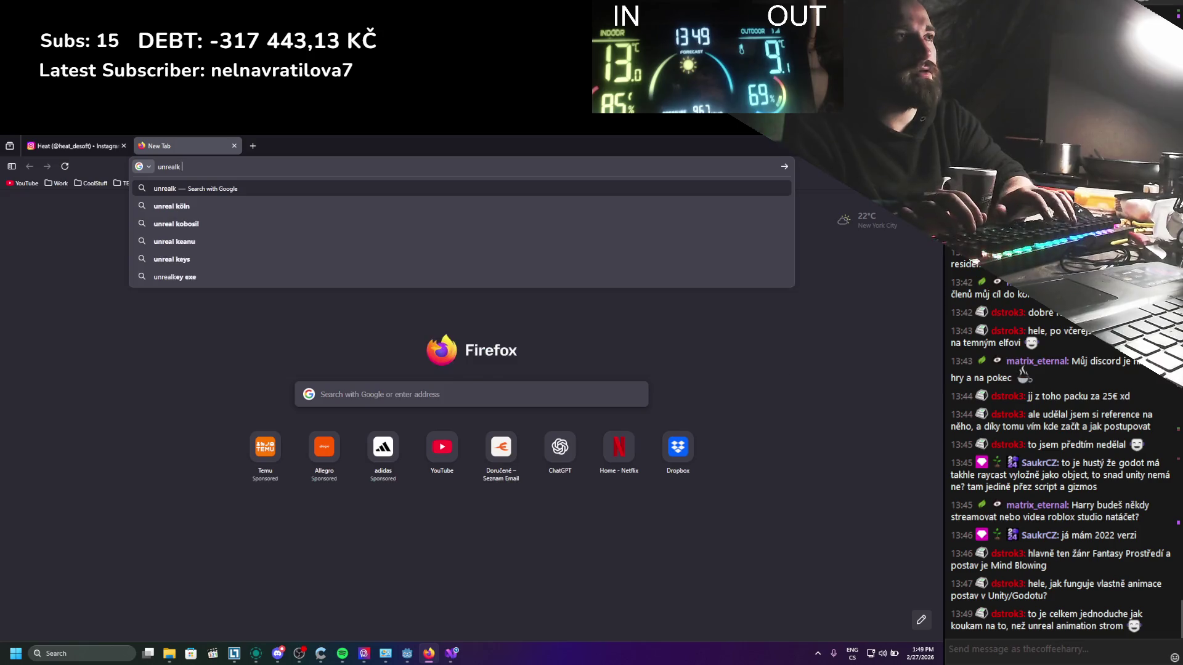
pyautogui.write(' animation ')
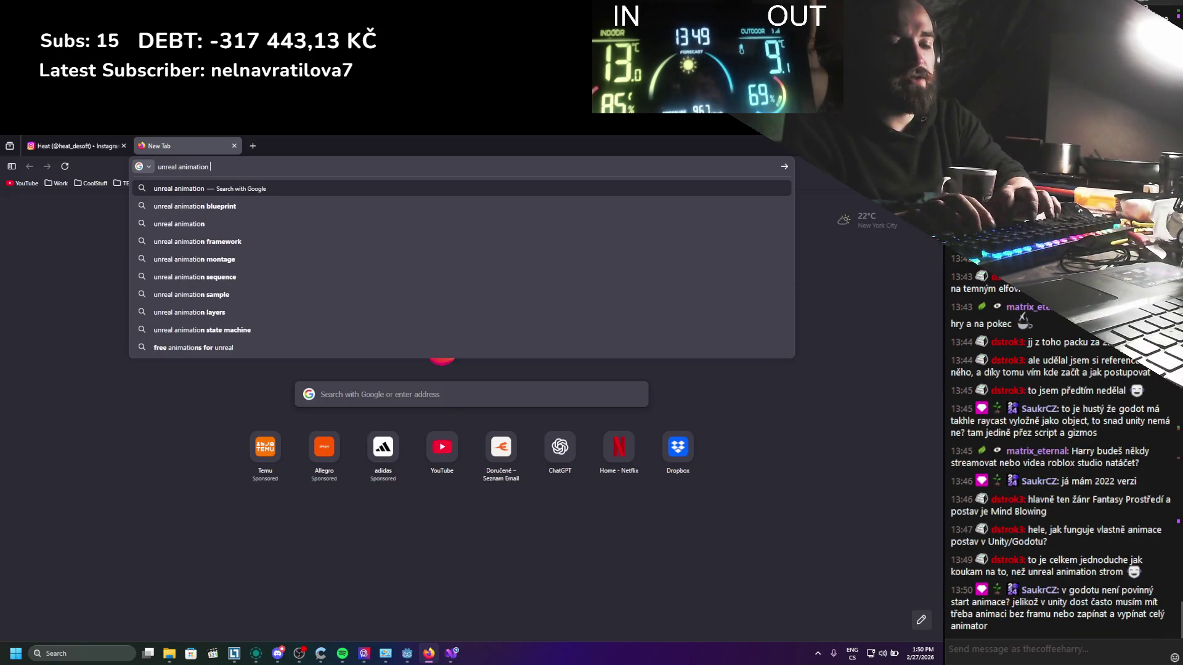
pyautogui.write('tree')
pyautogui.press('Return')
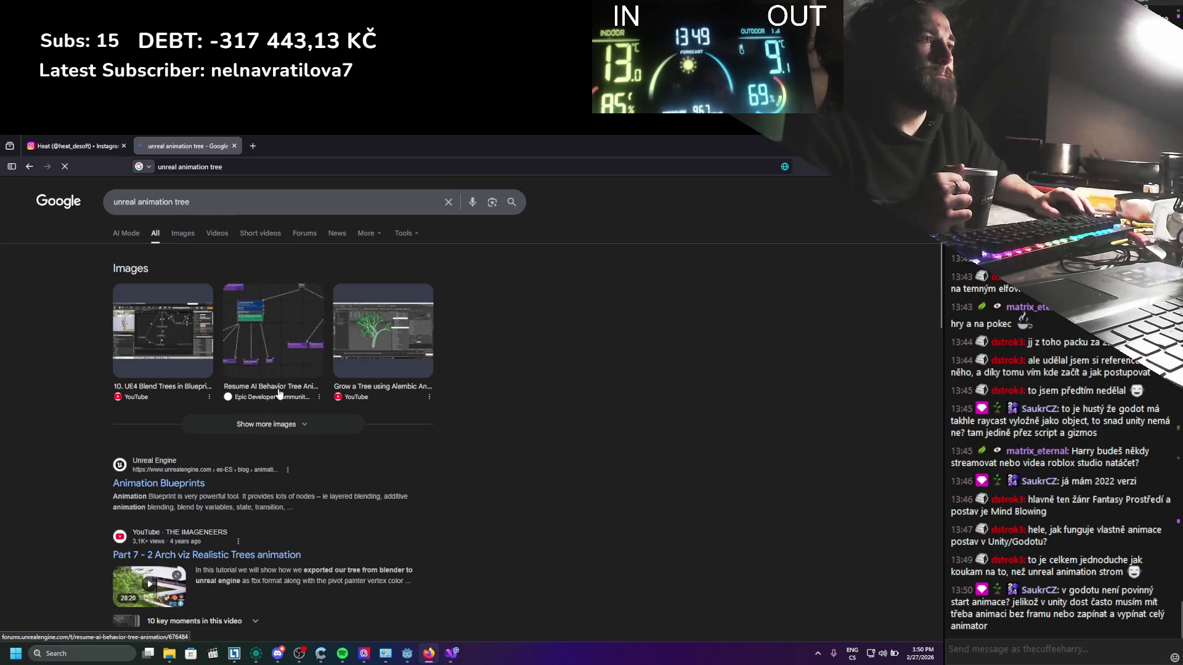
pyautogui.click(286, 340)
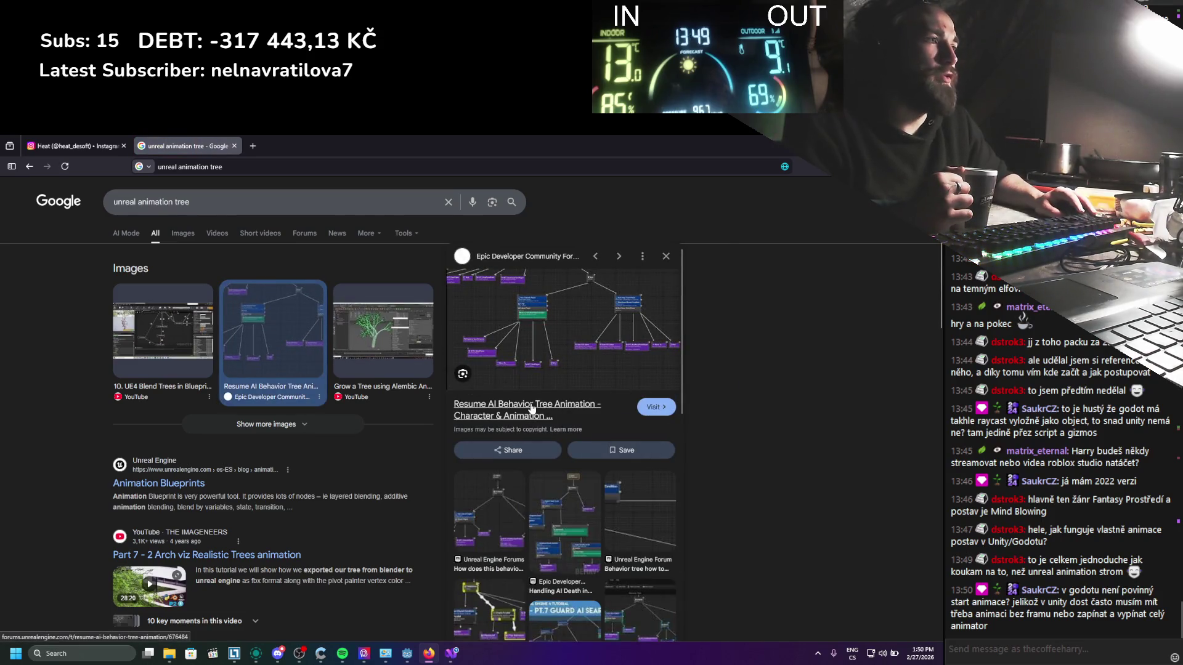
pyautogui.click(535, 337)
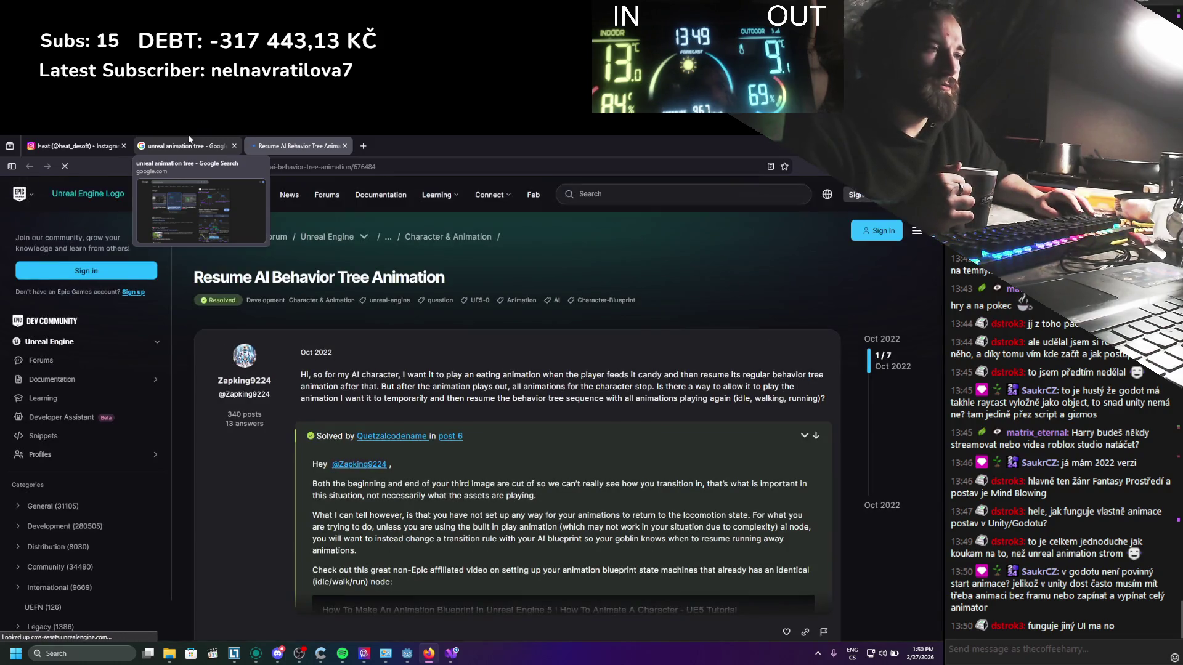
pyautogui.click(140, 143)
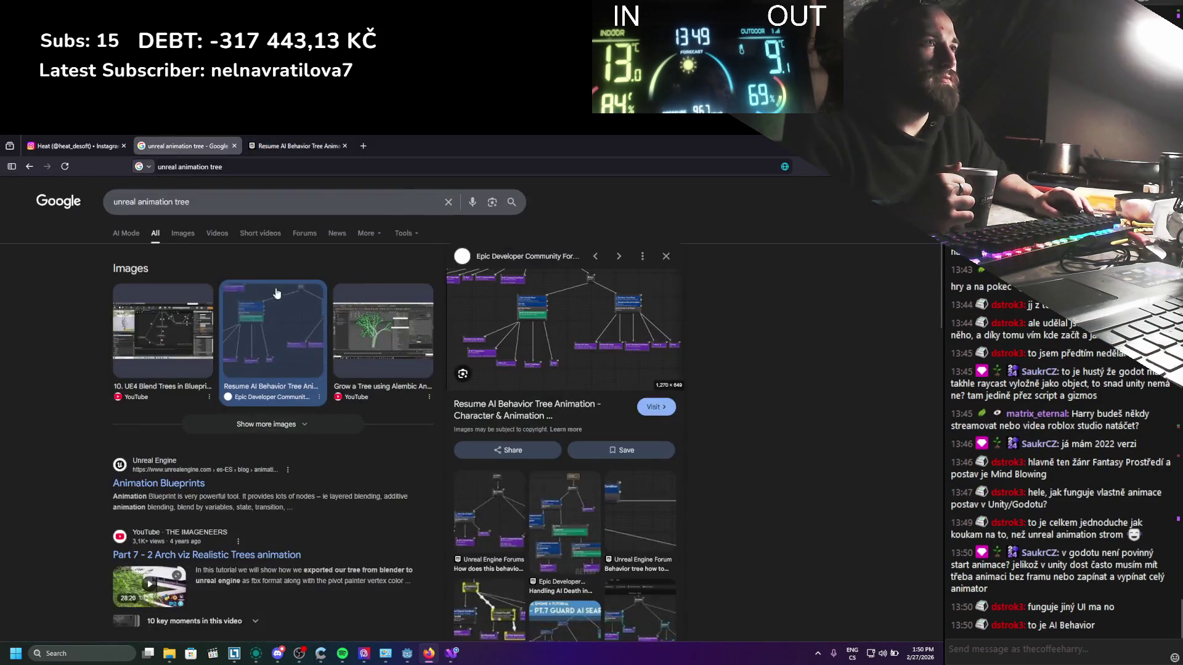
pyautogui.click(183, 234)
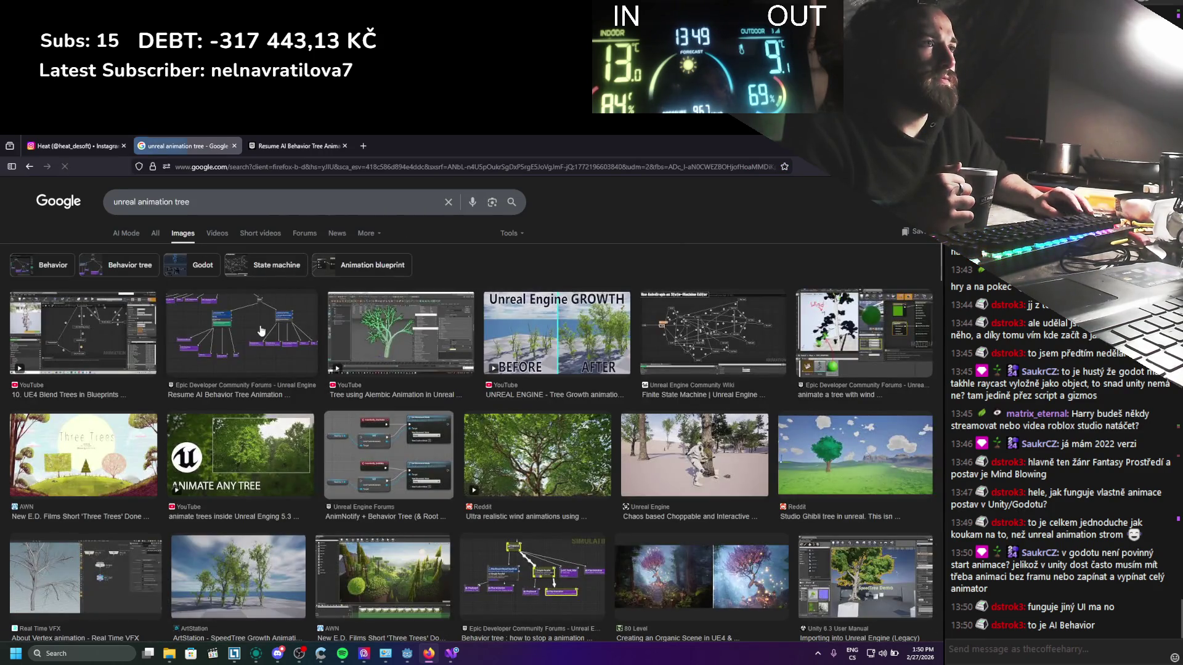
# Step: Compare the Resume AI Behavior Tree and UE4 Blend Trees in Blueprints previews
pyautogui.click(259, 343)
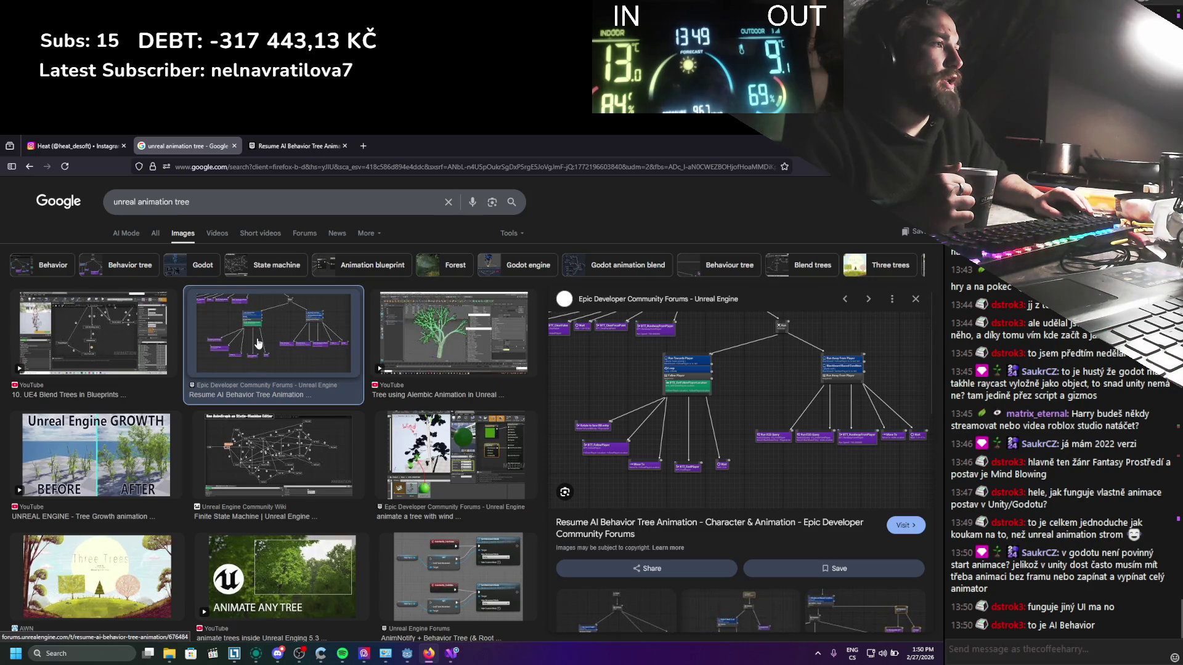
pyautogui.press('Left')
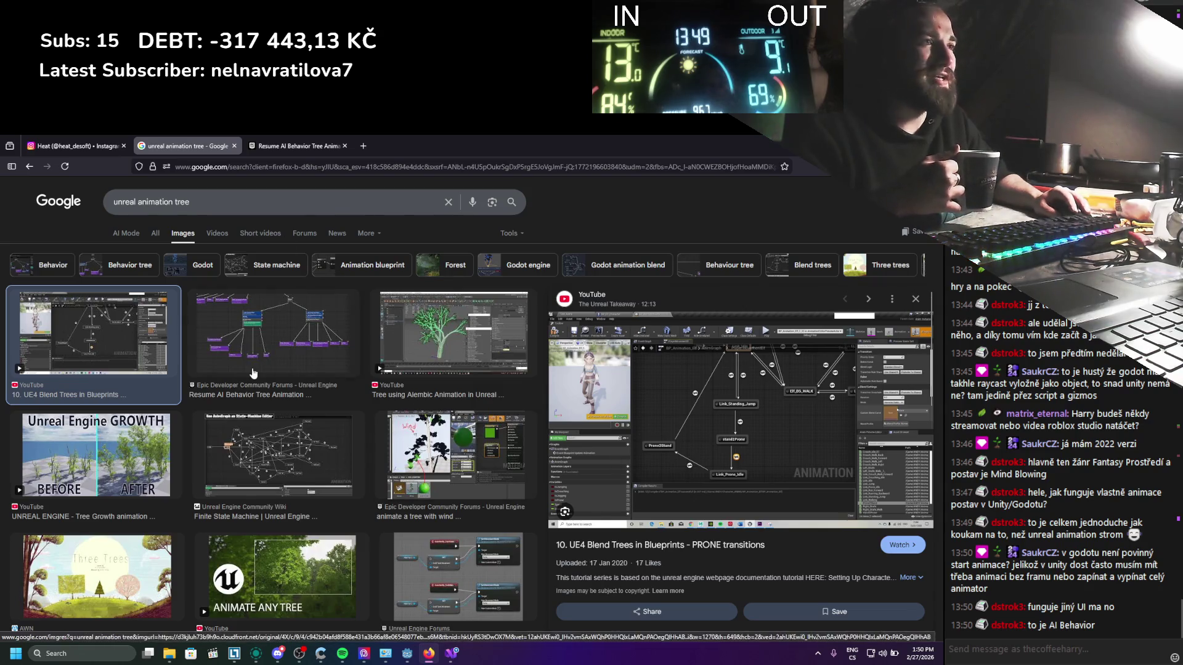
pyautogui.press('Right')
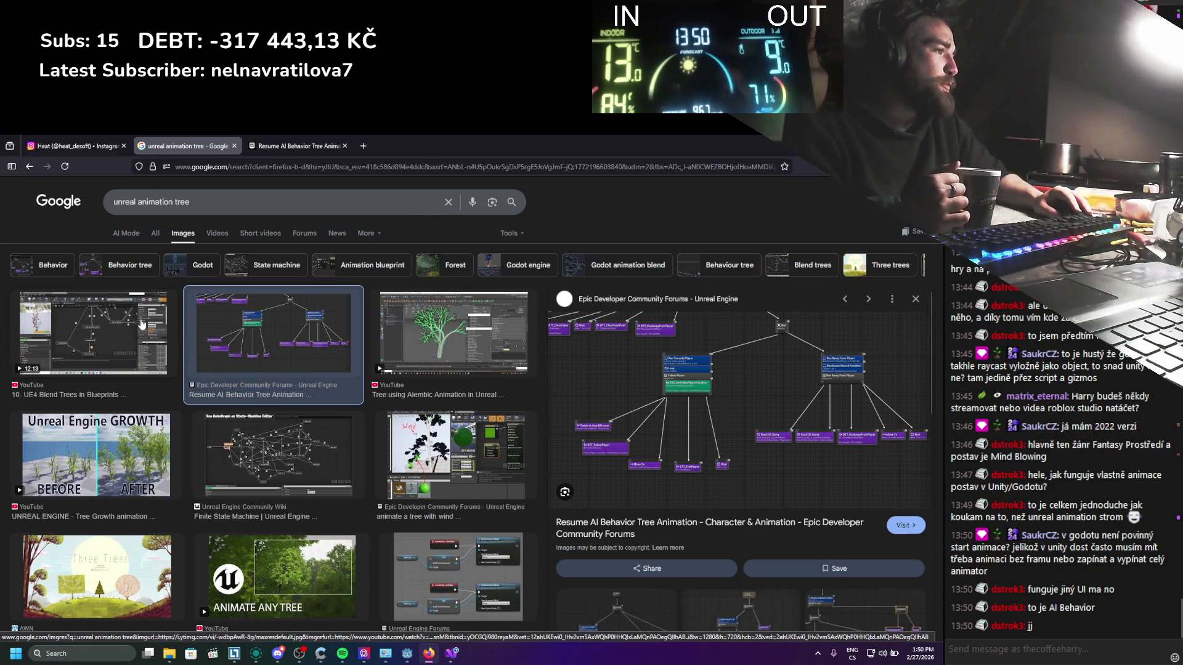
pyautogui.click(143, 315)
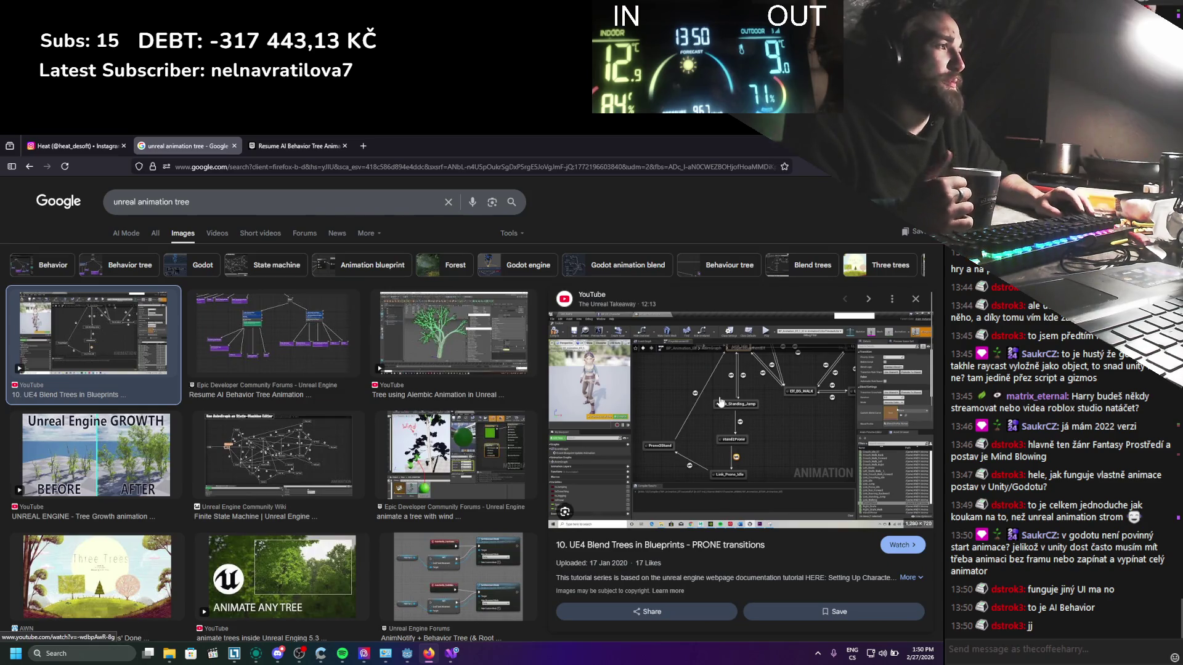
# Step: Close the Google Images and forum tabs and the browser to return to Godot
pyautogui.click(235, 146)
pyautogui.click(234, 146)
pyautogui.hotkey('ctrl', 'w')
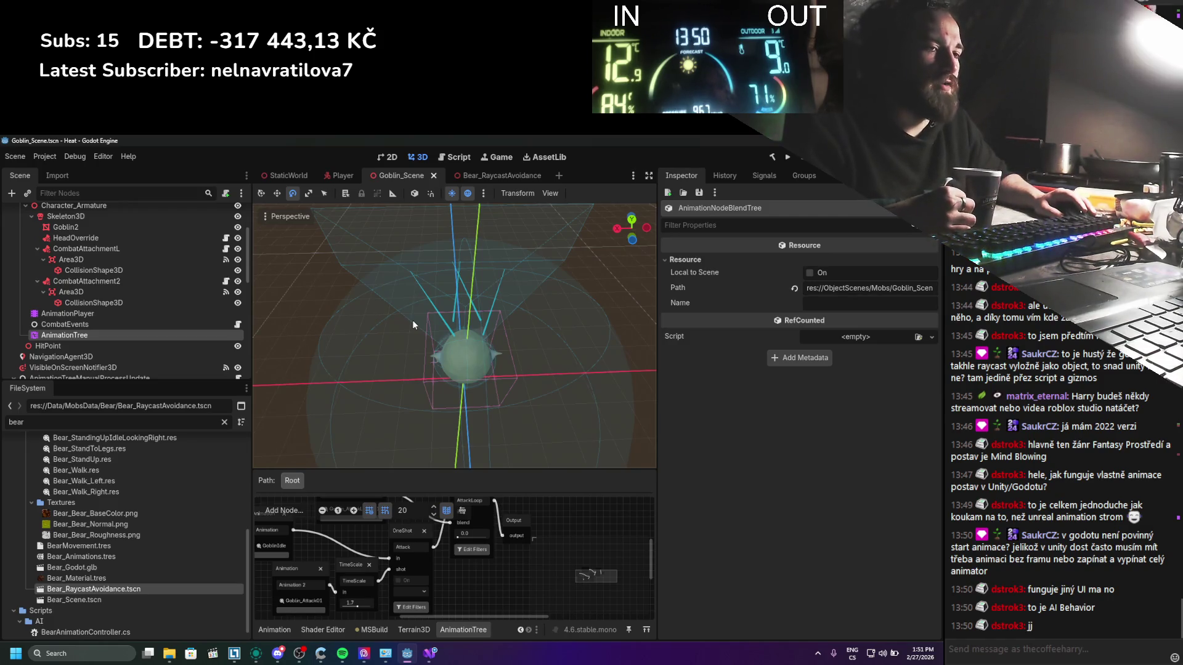
# Step: Pan the root blend graph and drag the GoblinIdle Animation node up and left
pyautogui.scroll(-1, 546, 523)
pyautogui.moveTo(546, 524)
pyautogui.mouseDown()
pyautogui.moveTo(505, 563)
pyautogui.moveTo(489, 553)
pyautogui.moveTo(523, 508)
pyautogui.mouseUp()
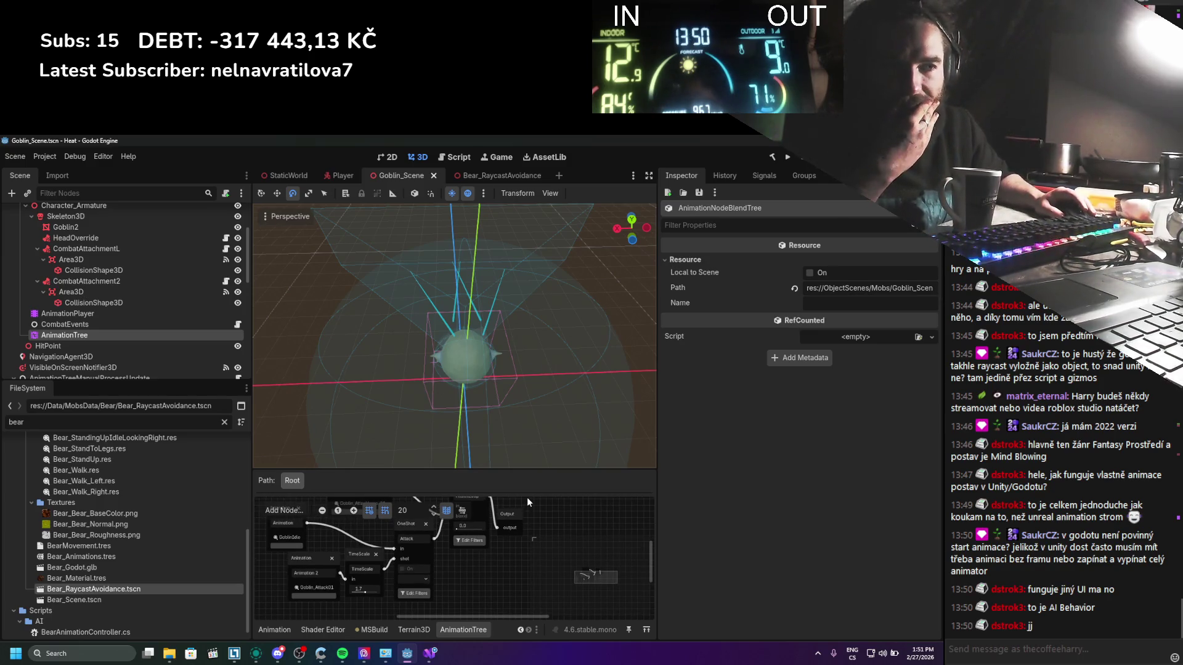
pyautogui.moveTo(527, 517)
pyautogui.mouseDown()
pyautogui.moveTo(460, 590)
pyautogui.moveTo(476, 559)
pyautogui.mouseUp()
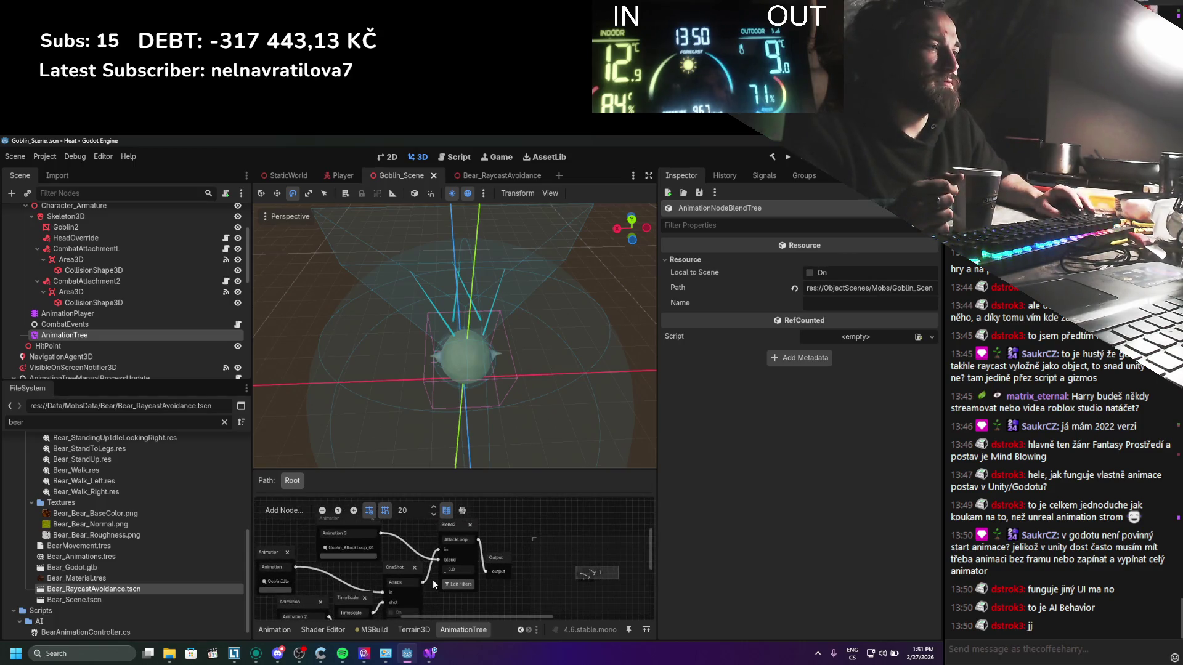
pyautogui.scroll(-2, 346, 331)
pyautogui.scroll(-3, 518, 542)
pyautogui.scroll(3, 502, 572)
pyautogui.moveTo(306, 552)
pyautogui.mouseDown()
pyautogui.moveTo(282, 522)
pyautogui.moveTo(308, 535)
pyautogui.mouseUp()
# Step: Pan the graph left and bring up the Add Node menu in empty space
pyautogui.scroll(-3, 482, 560)
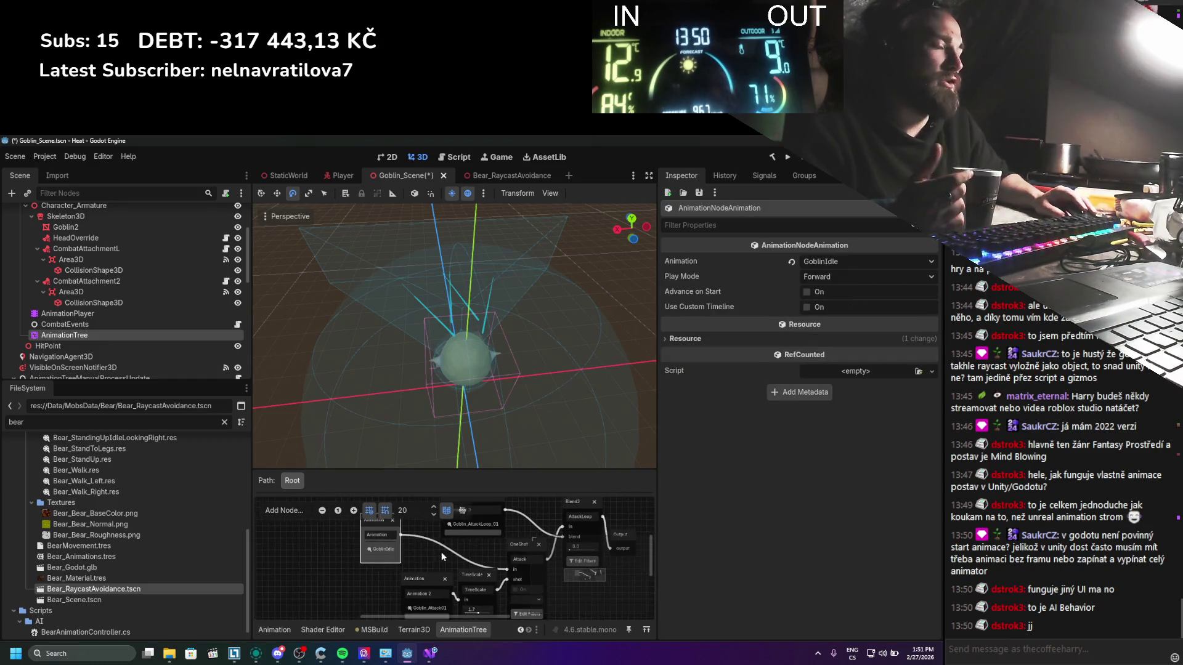
pyautogui.moveTo(441, 551)
pyautogui.mouseDown()
pyautogui.moveTo(409, 545)
pyautogui.moveTo(343, 571)
pyautogui.mouseUp()
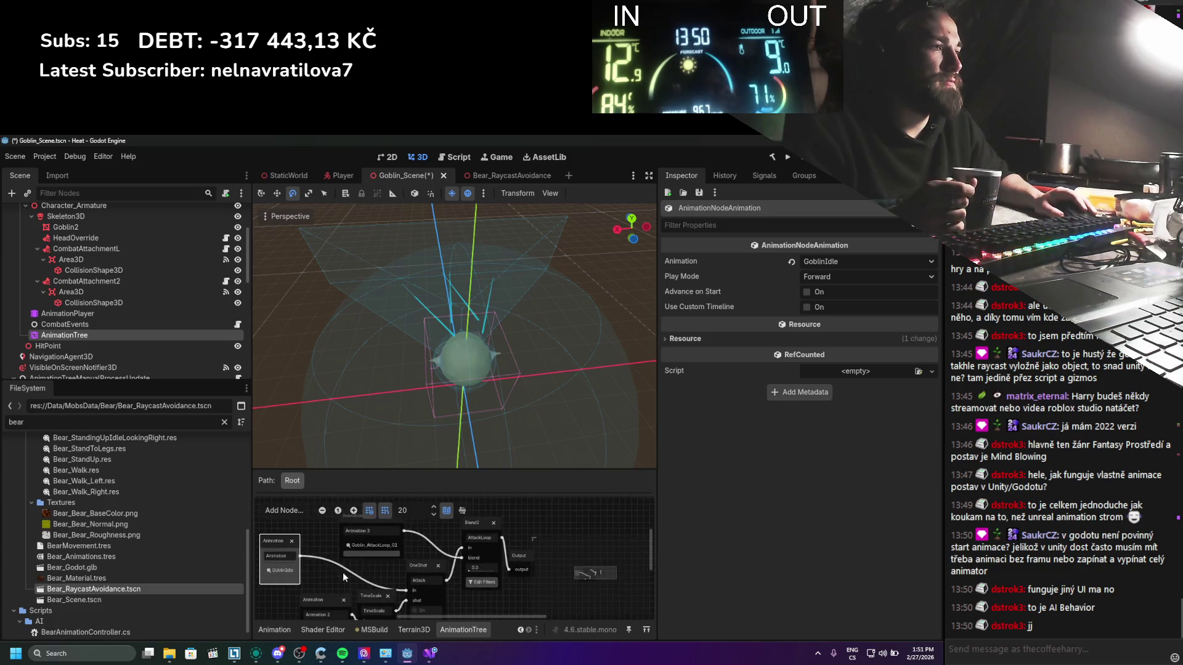
pyautogui.scroll(-2, 357, 570)
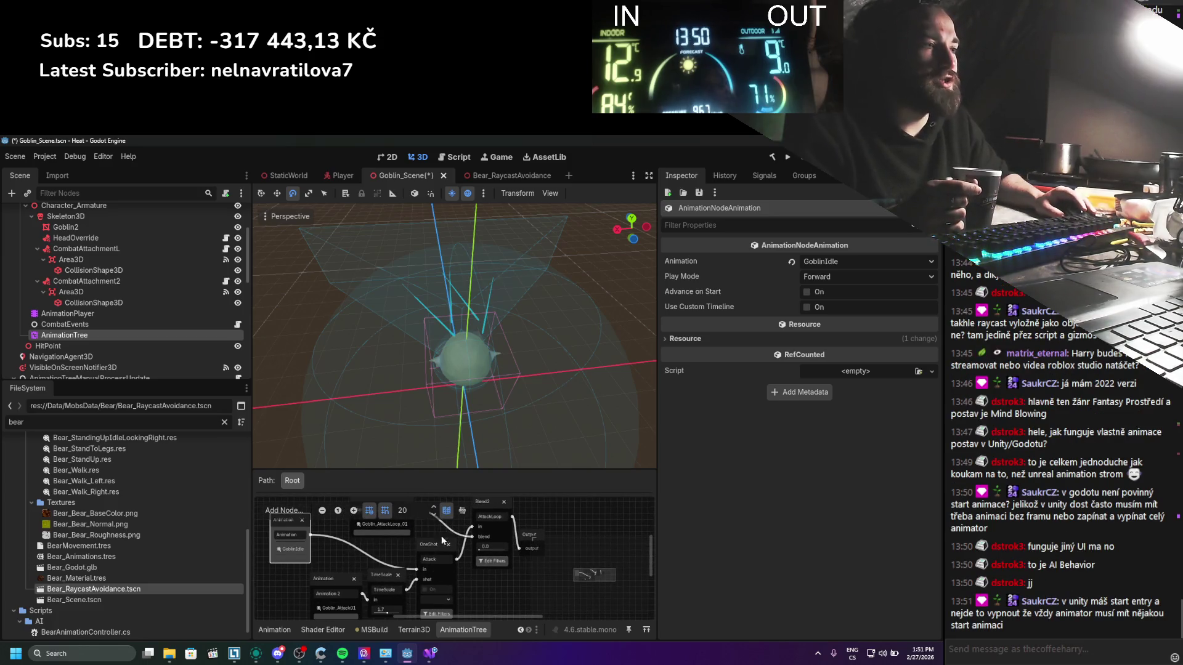
pyautogui.scroll(3, 424, 547)
pyautogui.rightClick(526, 548)
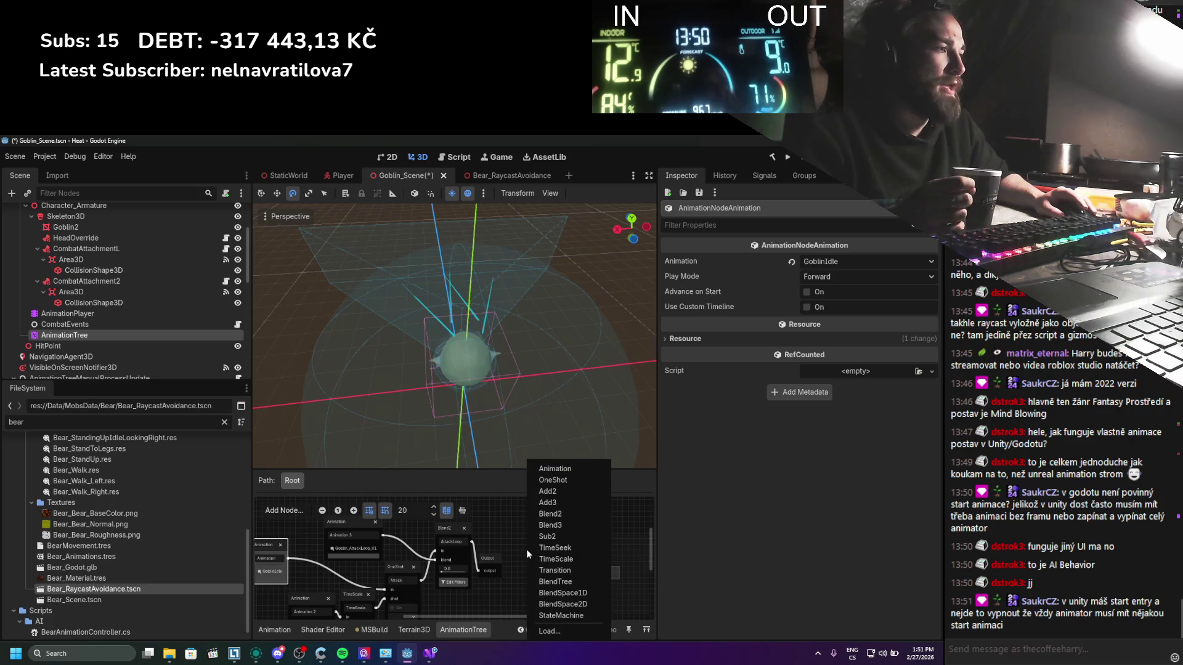
# Step: Add a StateMachine to the root graph with a BlendTree state, and open that BlendTree
pyautogui.click(570, 619)
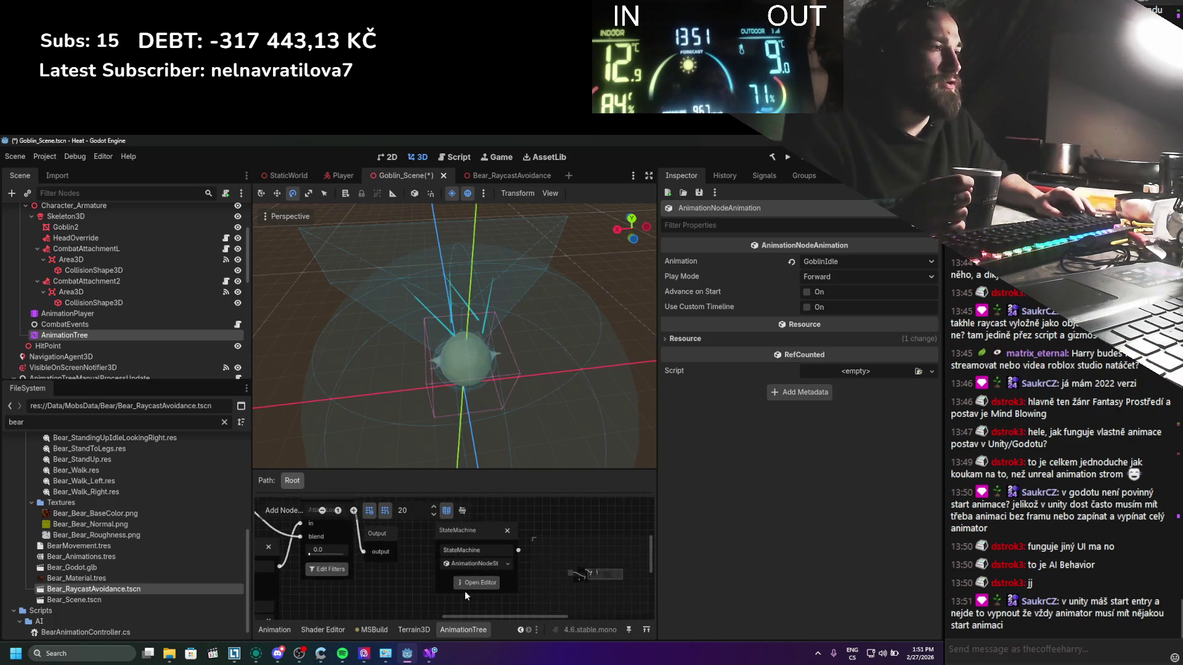
pyautogui.click(469, 584)
pyautogui.rightClick(418, 534)
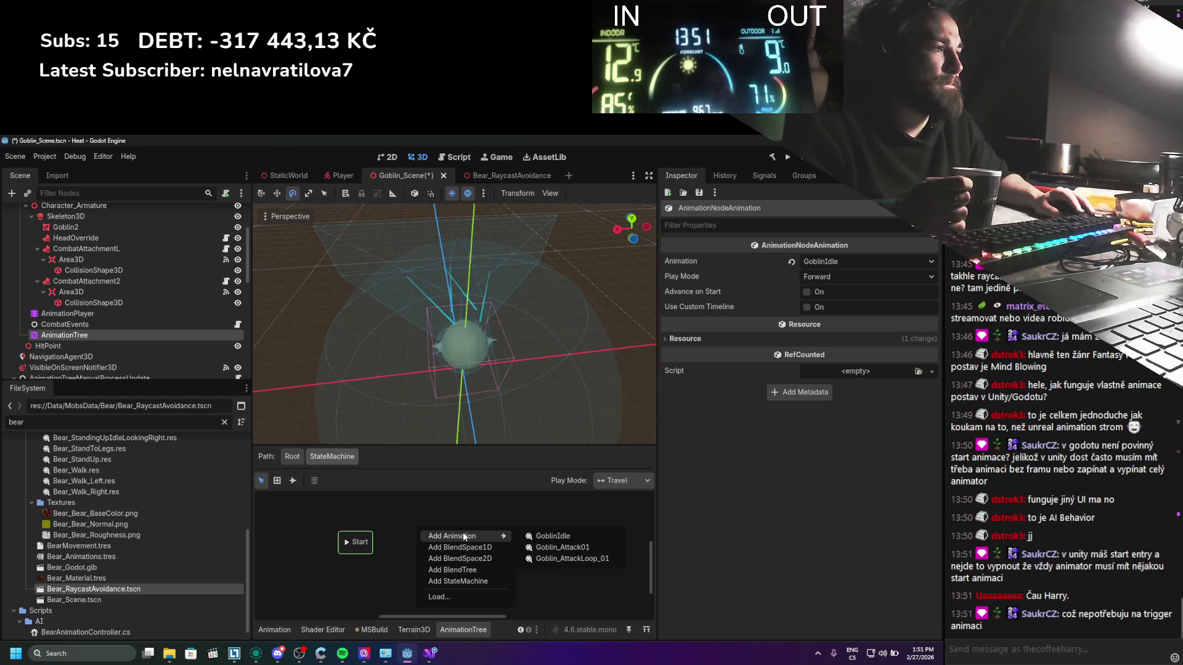
pyautogui.click(472, 575)
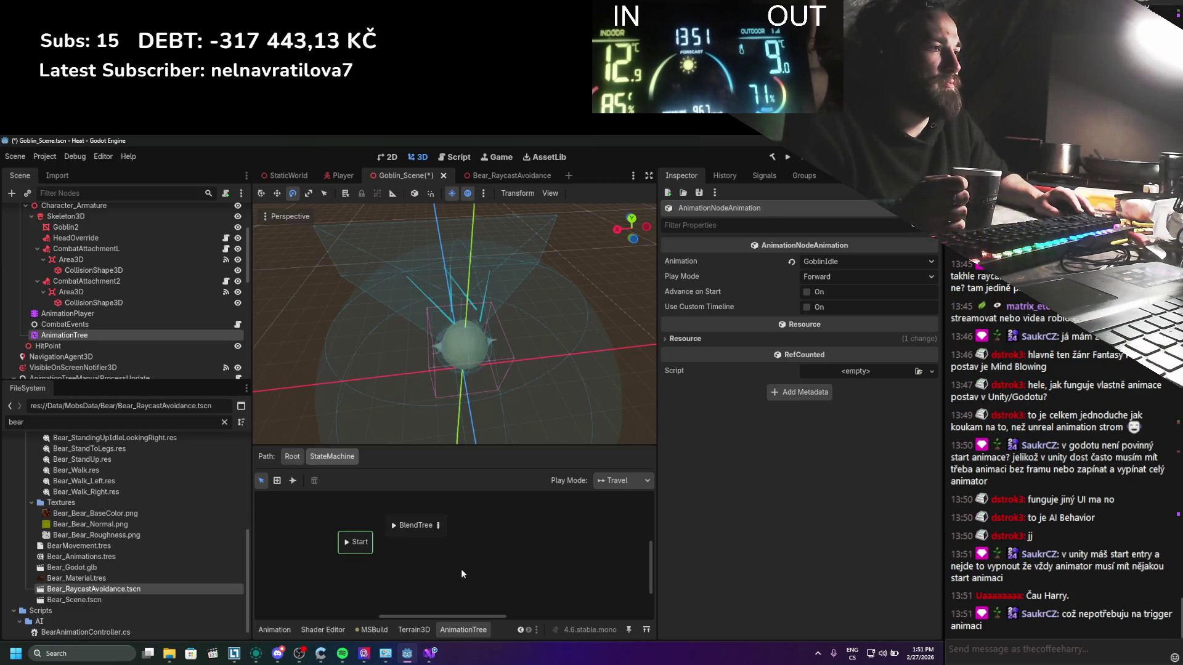
pyautogui.click(438, 526)
# Step: Inside the BlendTree, add a nested StateMachine holding its own BlendTree state
pyautogui.rightClick(428, 547)
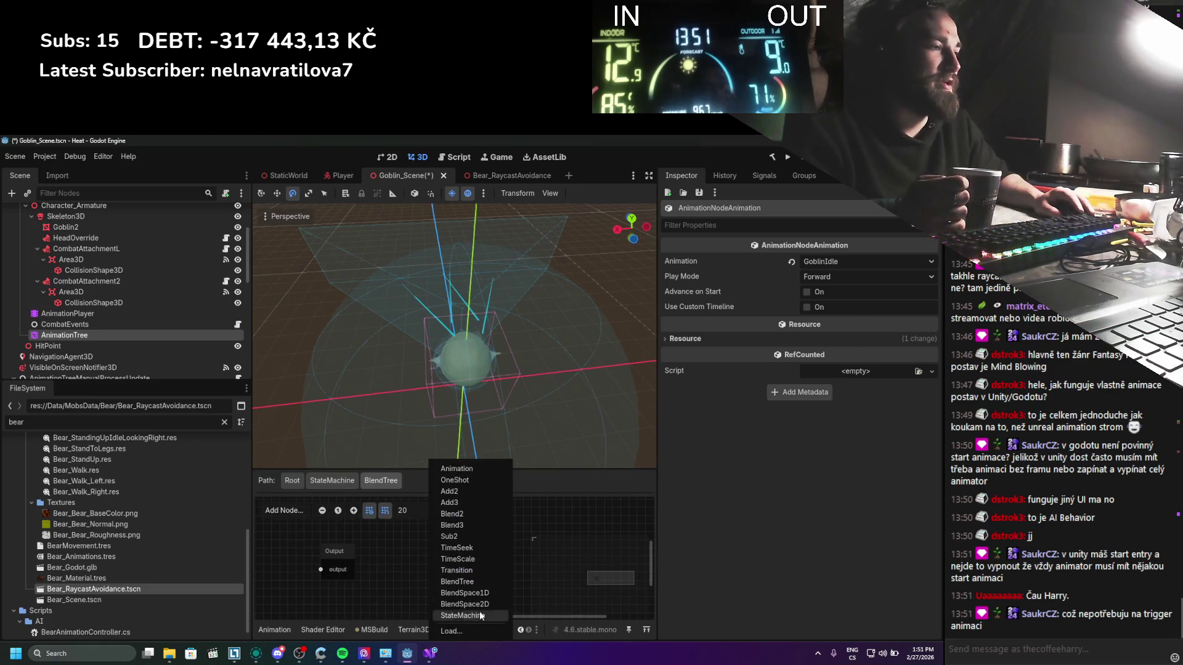
pyautogui.click(475, 616)
pyautogui.click(469, 608)
pyautogui.rightClick(432, 539)
pyautogui.click(474, 575)
pyautogui.click(456, 538)
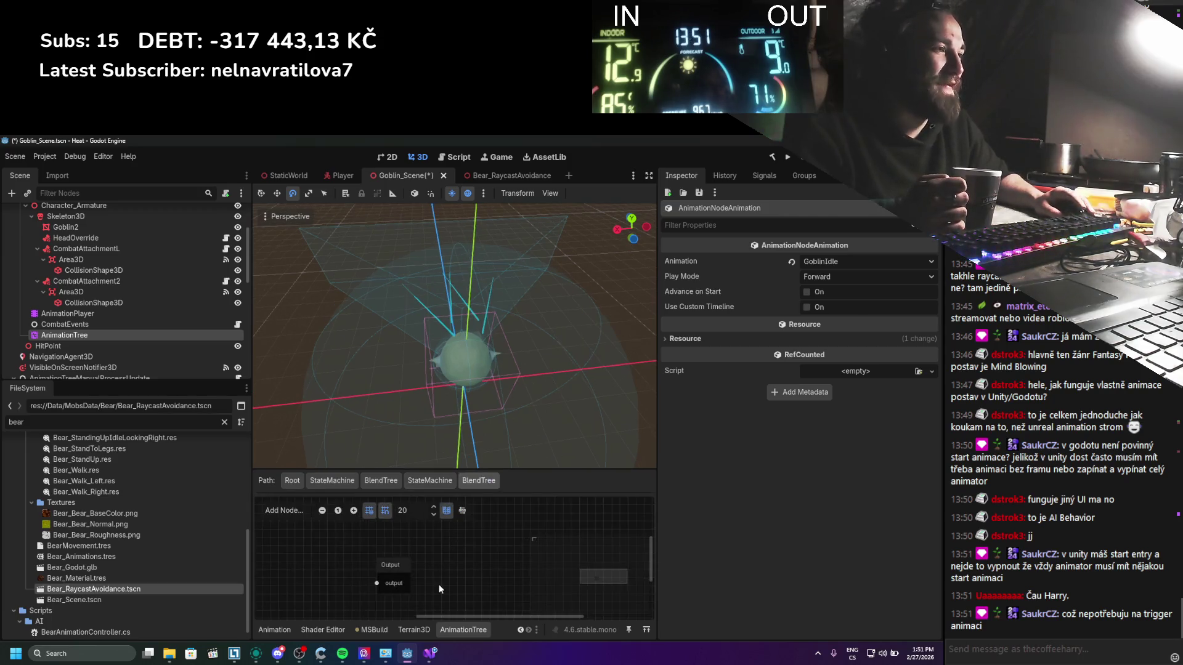
# Step: Navigate back up the path bar to Root and delete the StateMachine node
pyautogui.click(431, 481)
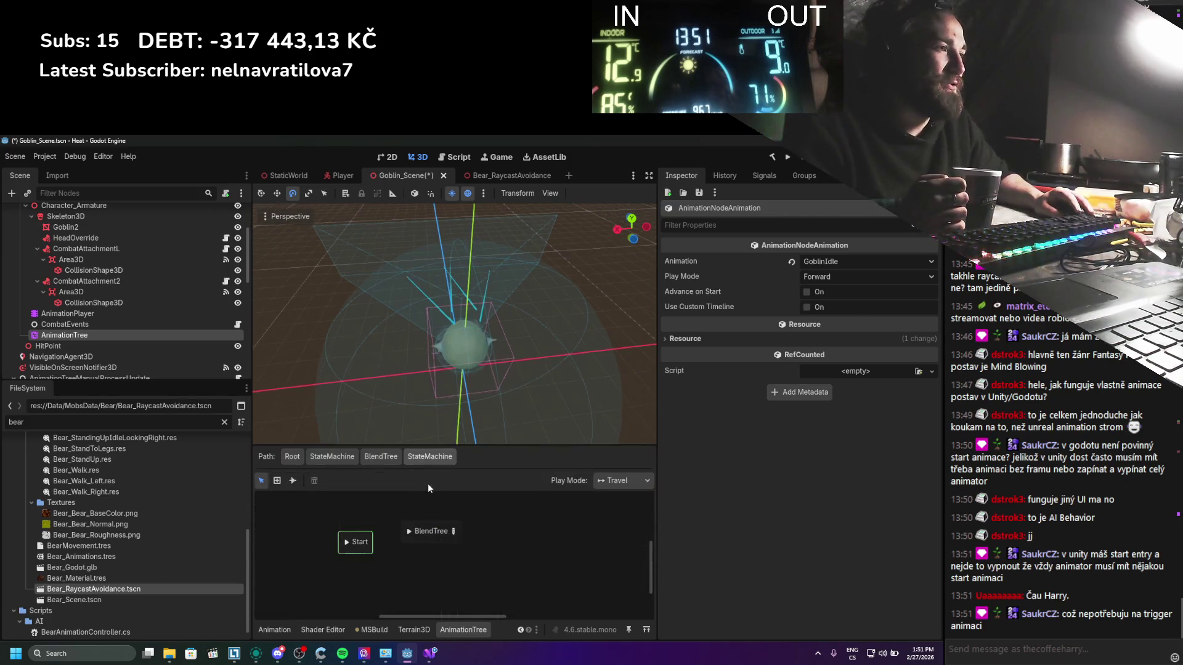
pyautogui.click(381, 457)
pyautogui.click(335, 479)
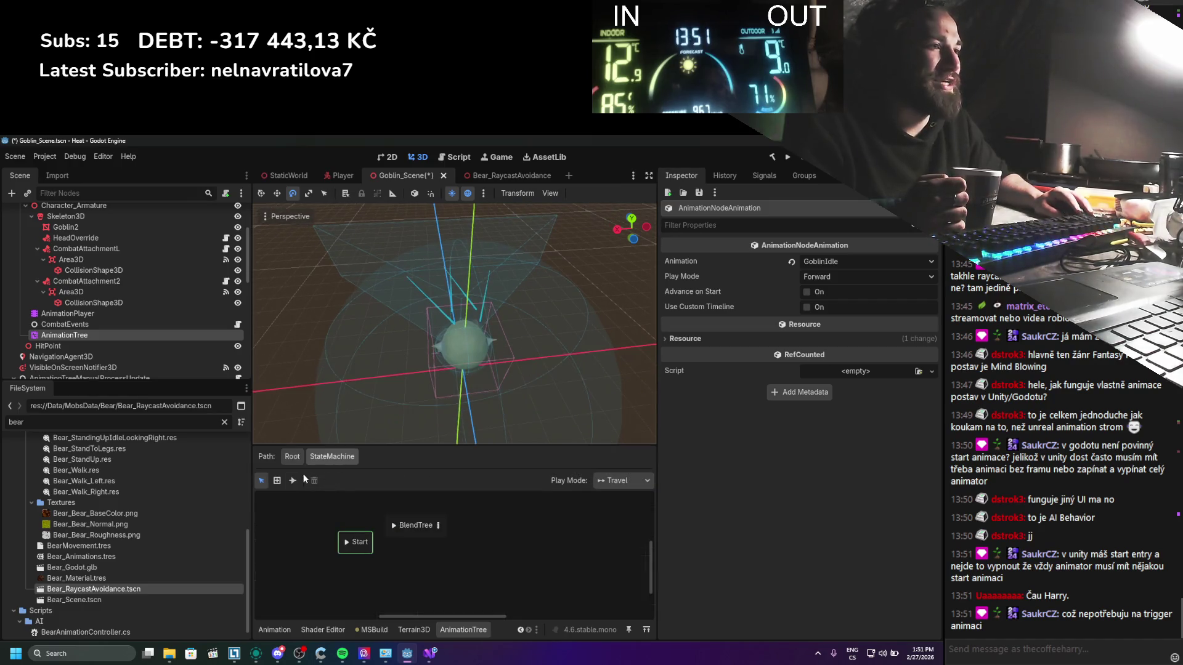
pyautogui.click(507, 530)
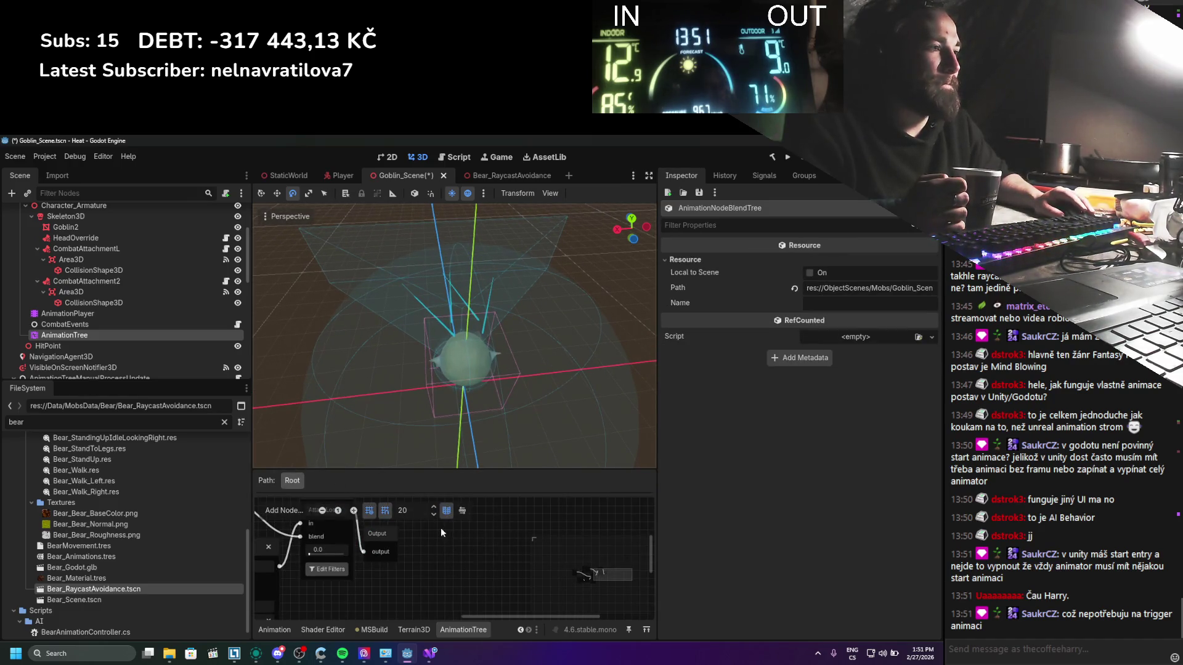
# Step: Save the goblin scene and add a fresh StateMachine node beside Output in the root graph
pyautogui.hotkey('ctrl', 's')
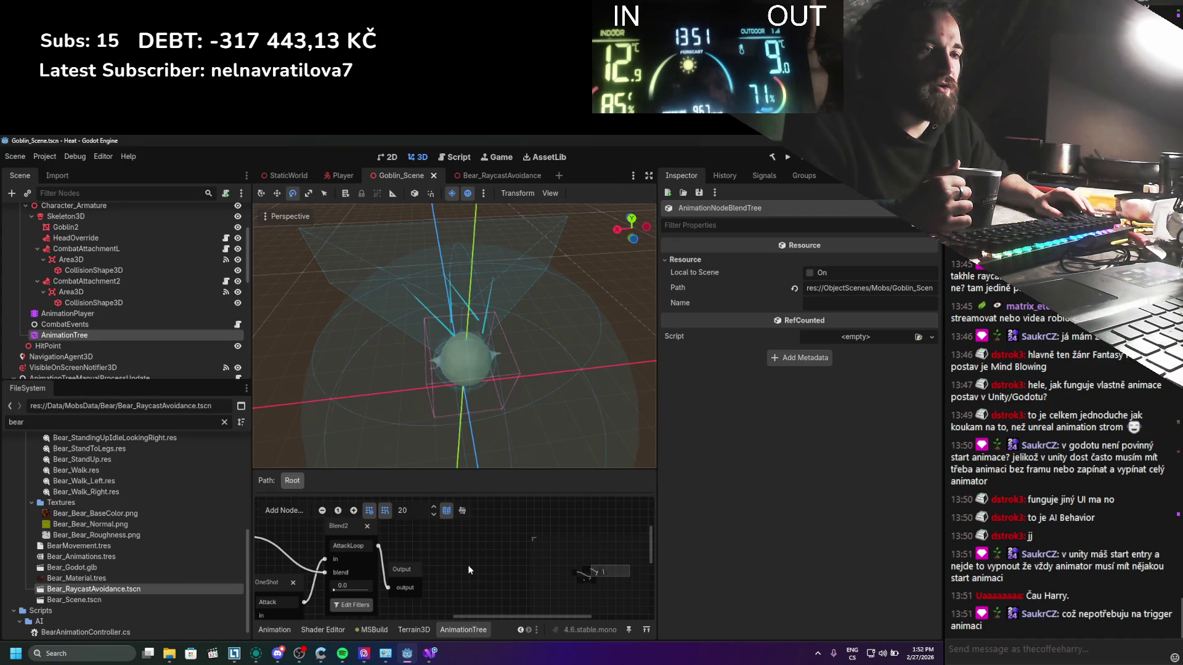
pyautogui.hscroll(-4, 468, 564)
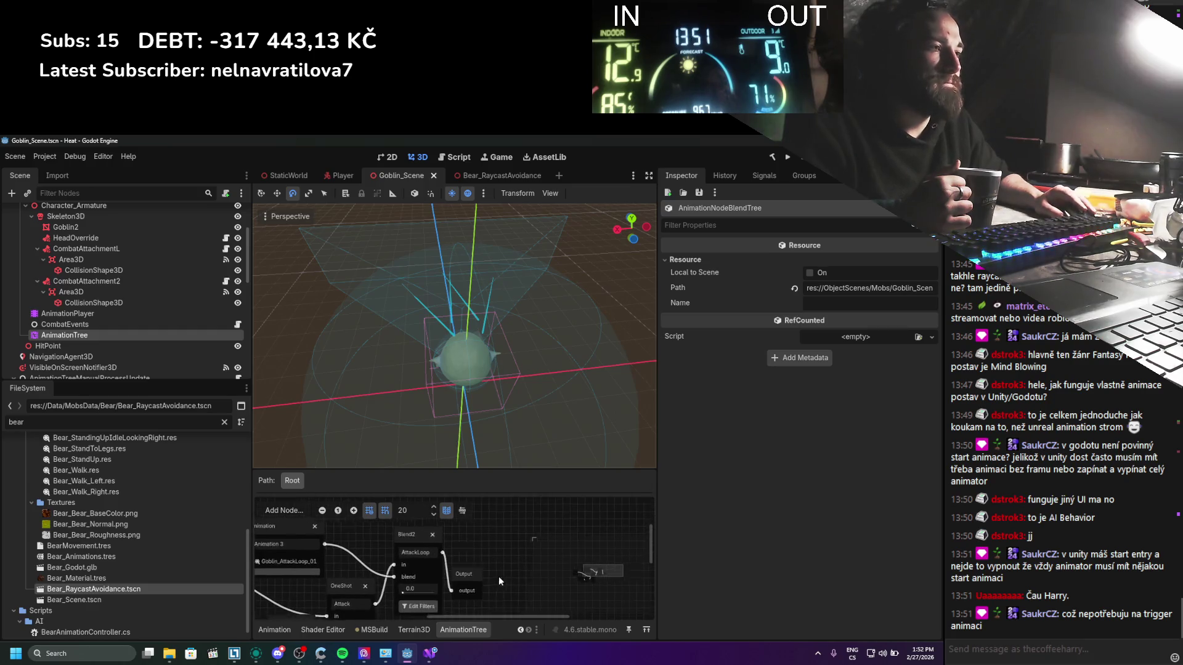
pyautogui.hscroll(-3, 536, 552)
pyautogui.rightClick(548, 541)
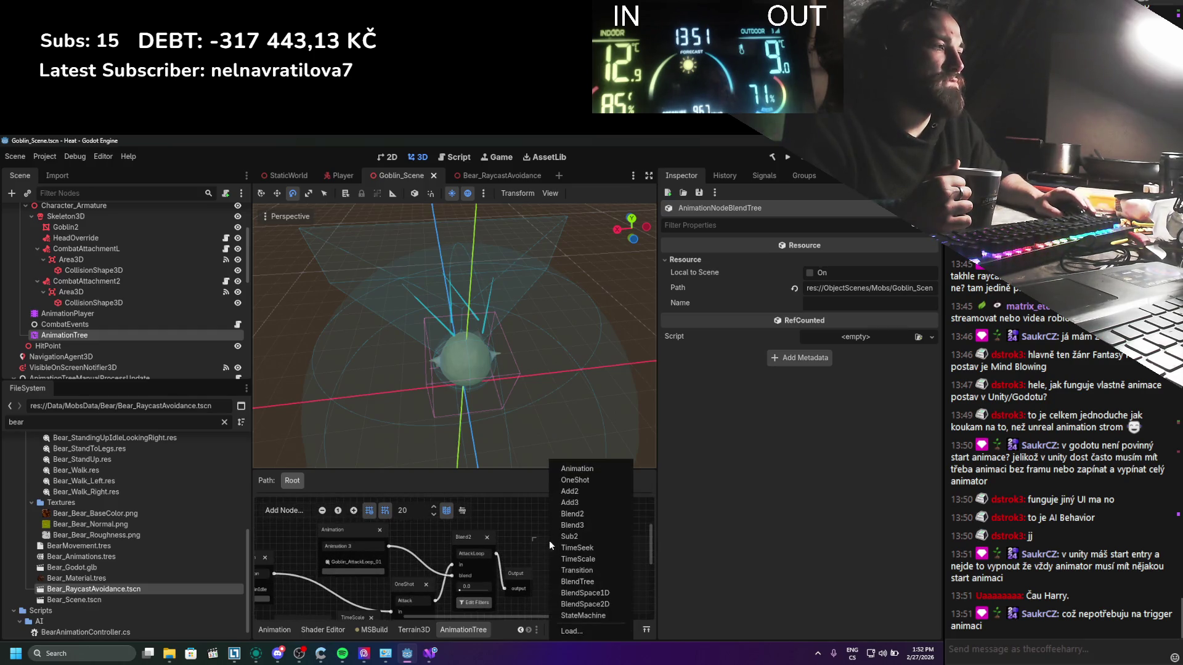
pyautogui.click(581, 615)
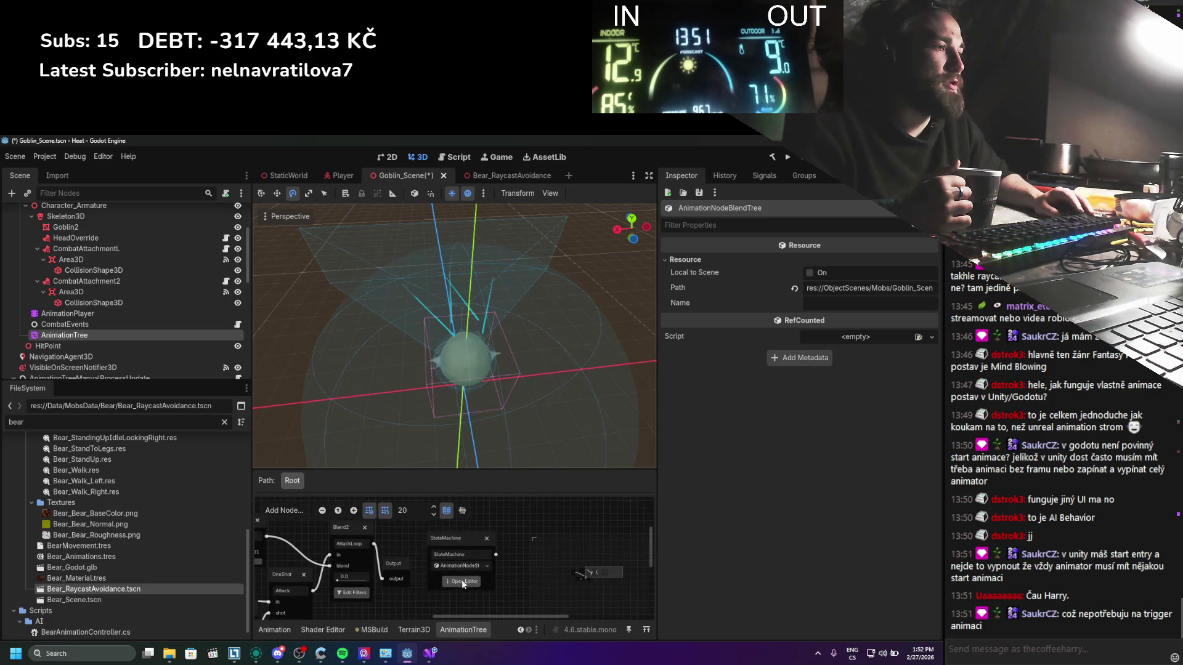
# Step: Add a GoblinIdle animation state to the new StateMachine graph
pyautogui.click(462, 583)
pyautogui.moveTo(355, 544); pyautogui.dragTo(351, 545)
pyautogui.rightClick(450, 534)
pyautogui.moveTo(529, 544)
pyautogui.click(578, 546)
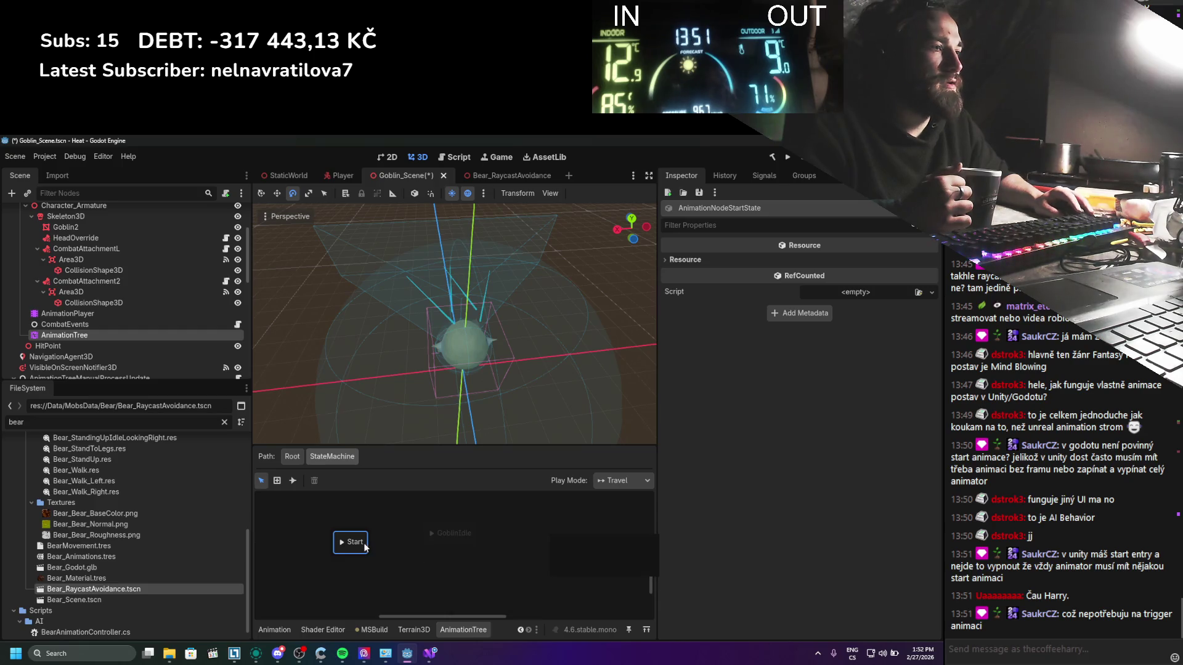
pyautogui.click(453, 533)
pyautogui.moveTo(430, 541)
pyautogui.mouseDown()
pyautogui.moveTo(418, 547)
pyautogui.moveTo(437, 542)
pyautogui.mouseUp()
# Step: Link Start to GoblinIdle with a transition, then delete the GoblinIdle state
pyautogui.click(293, 480)
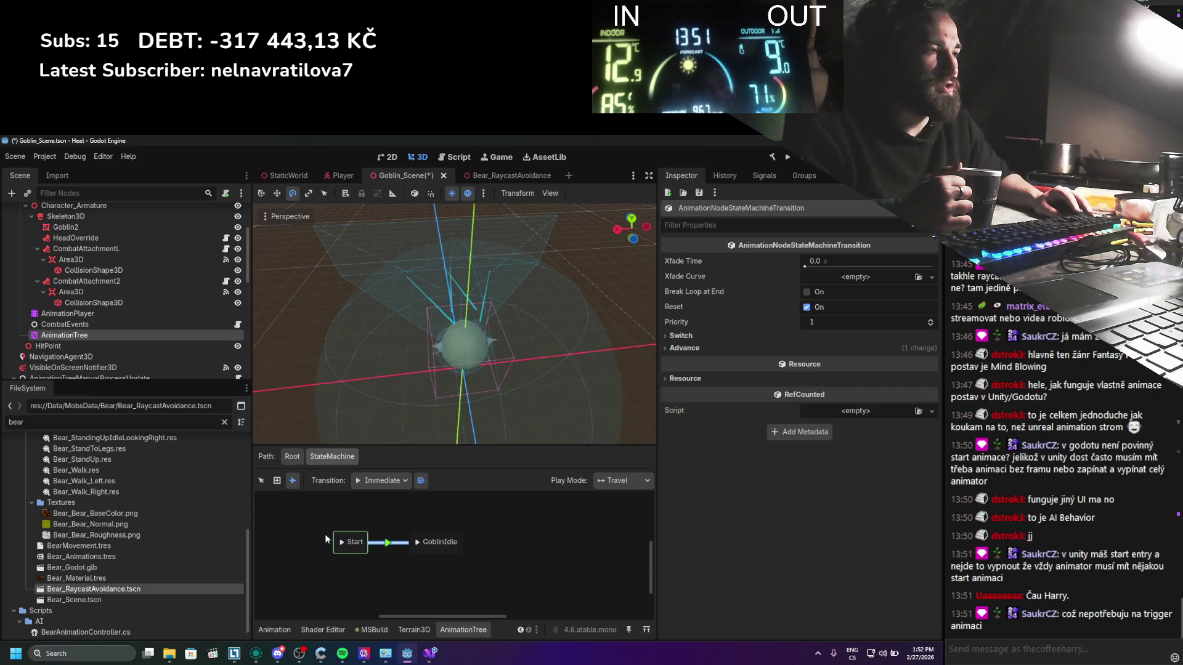
pyautogui.click(262, 480)
pyautogui.click(437, 550)
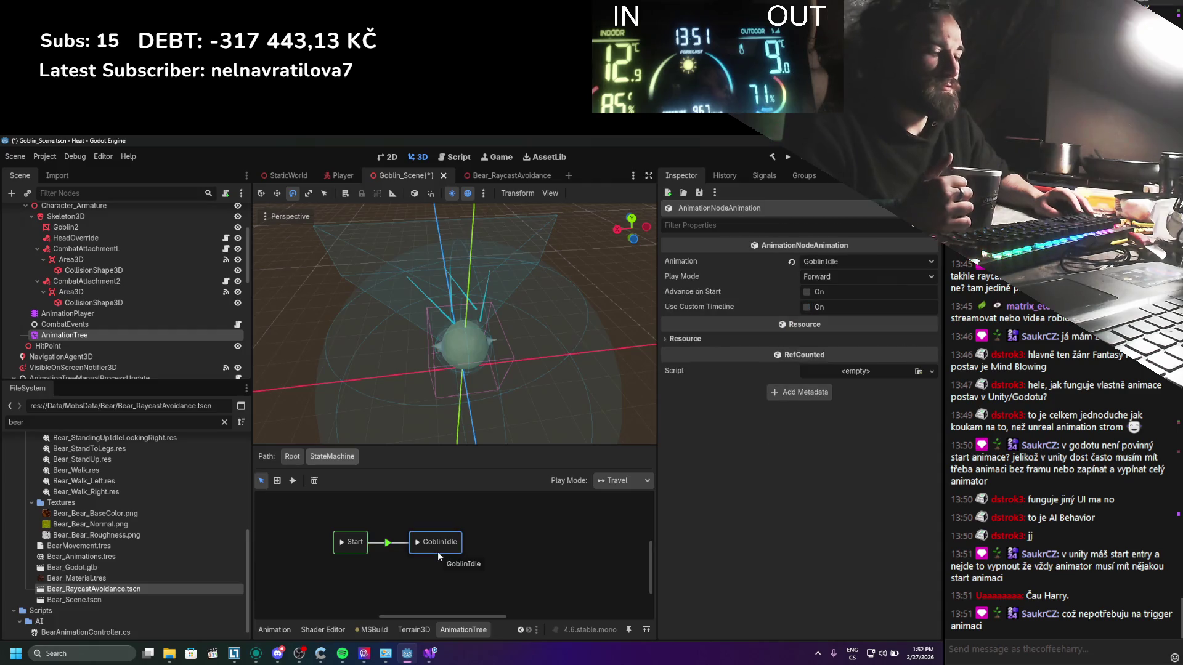
pyautogui.click(314, 481)
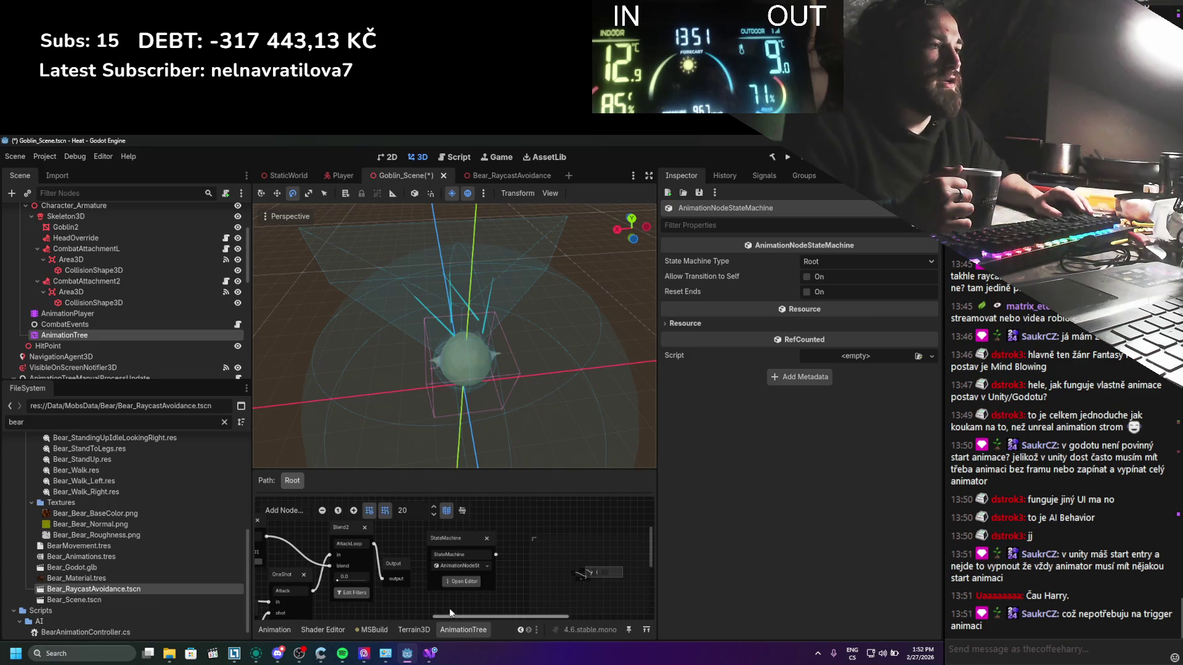
# Step: Select the root blend tree in the animation graph to show its properties
pyautogui.moveTo(329, 546); pyautogui.dragTo(509, 527)
pyautogui.click(519, 538)
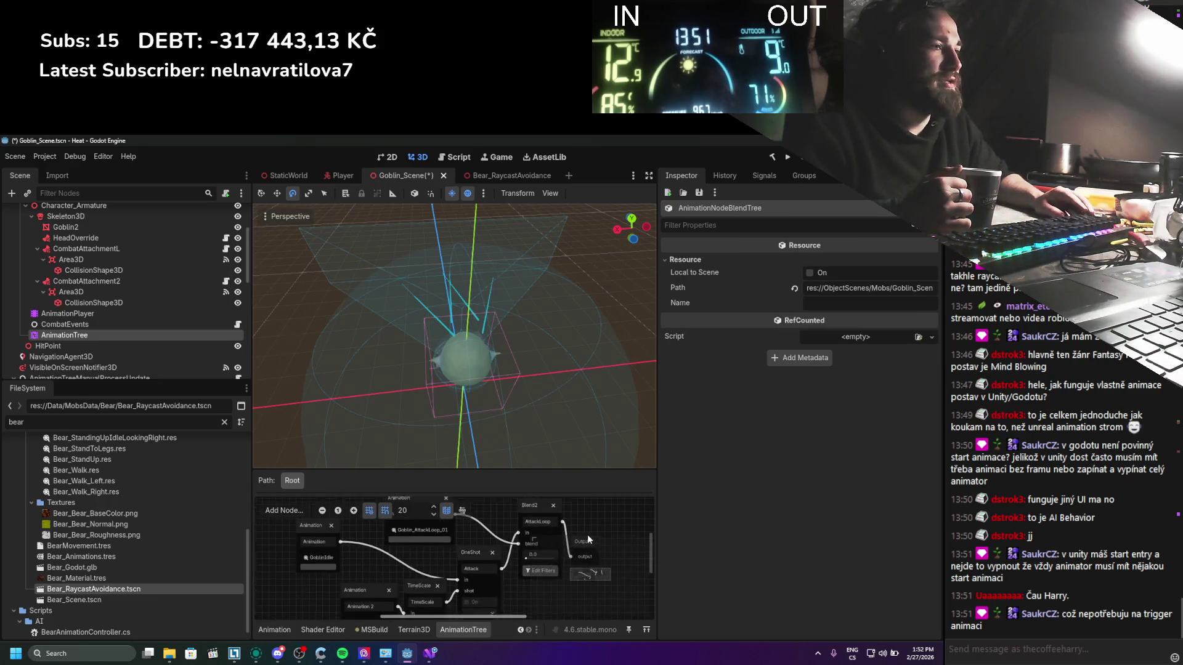
pyautogui.moveTo(365, 533)
pyautogui.mouseDown()
pyautogui.moveTo(299, 527)
pyautogui.moveTo(323, 548)
pyautogui.moveTo(311, 555)
pyautogui.mouseUp()
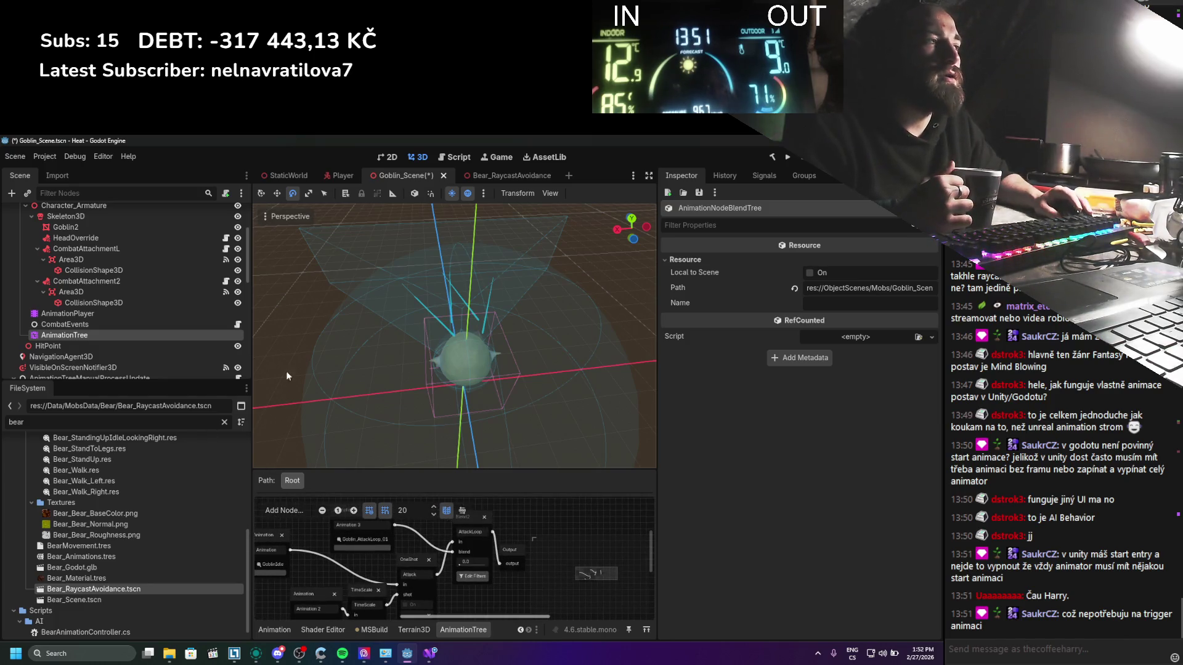
# Step: Look through RightRaycast, Components and TerrainSnapper, then open MovementController's OmnidirectionalMovementComponent script
pyautogui.scroll(-3, 178, 281)
pyautogui.scroll(-3, 168, 282)
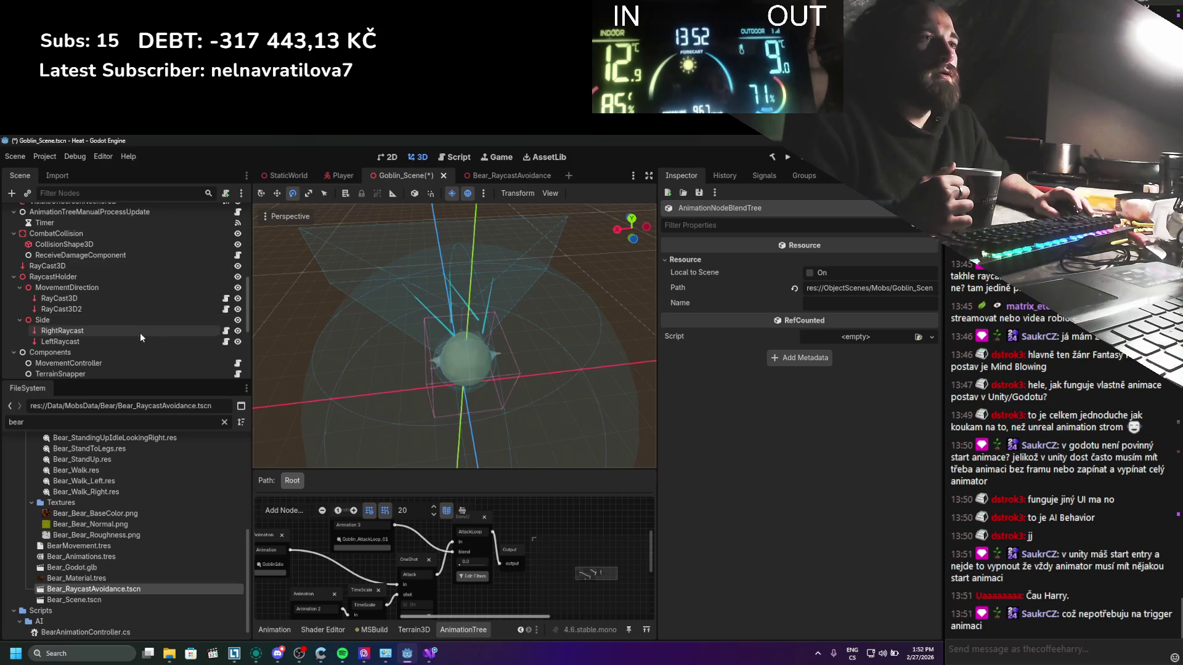
pyautogui.click(136, 331)
pyautogui.click(125, 352)
pyautogui.scroll(-3, 383, 393)
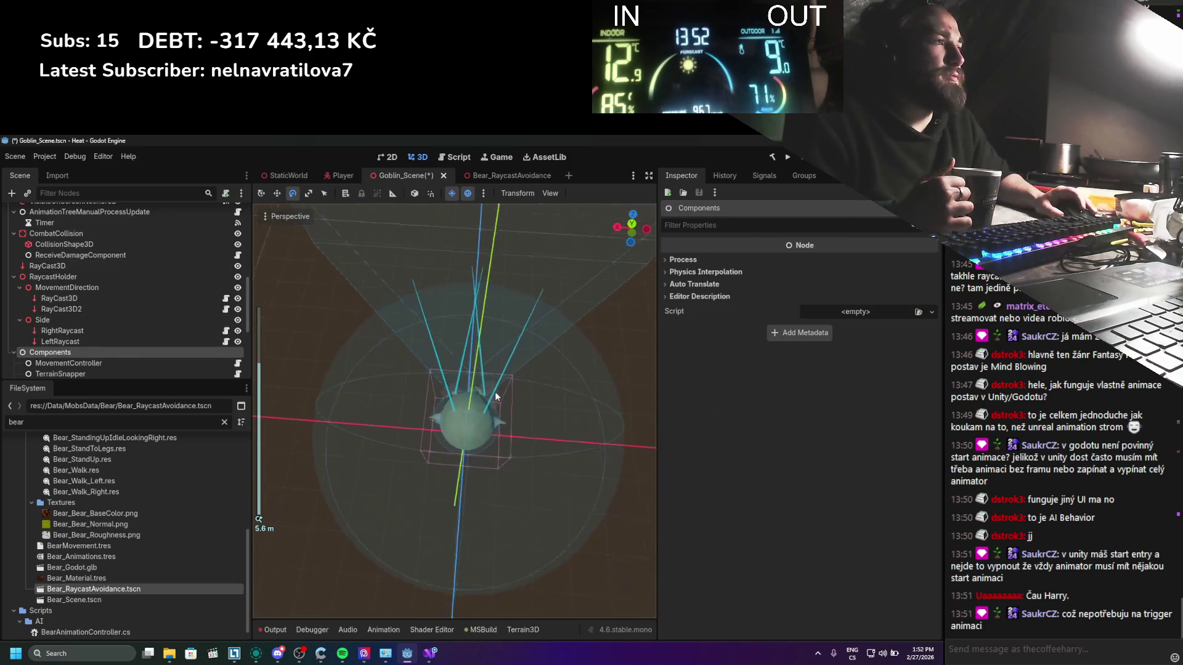
pyautogui.scroll(-1, 80, 351)
pyautogui.click(74, 353)
pyautogui.click(75, 343)
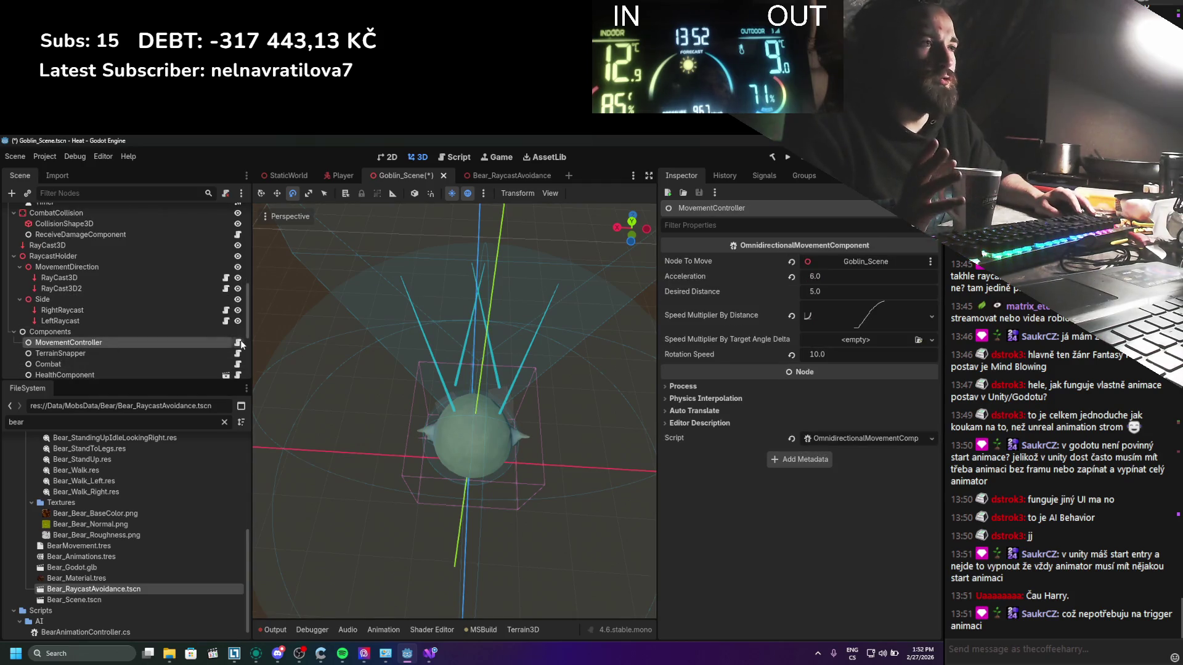
pyautogui.click(239, 341)
pyautogui.scroll(-14, 262, 431)
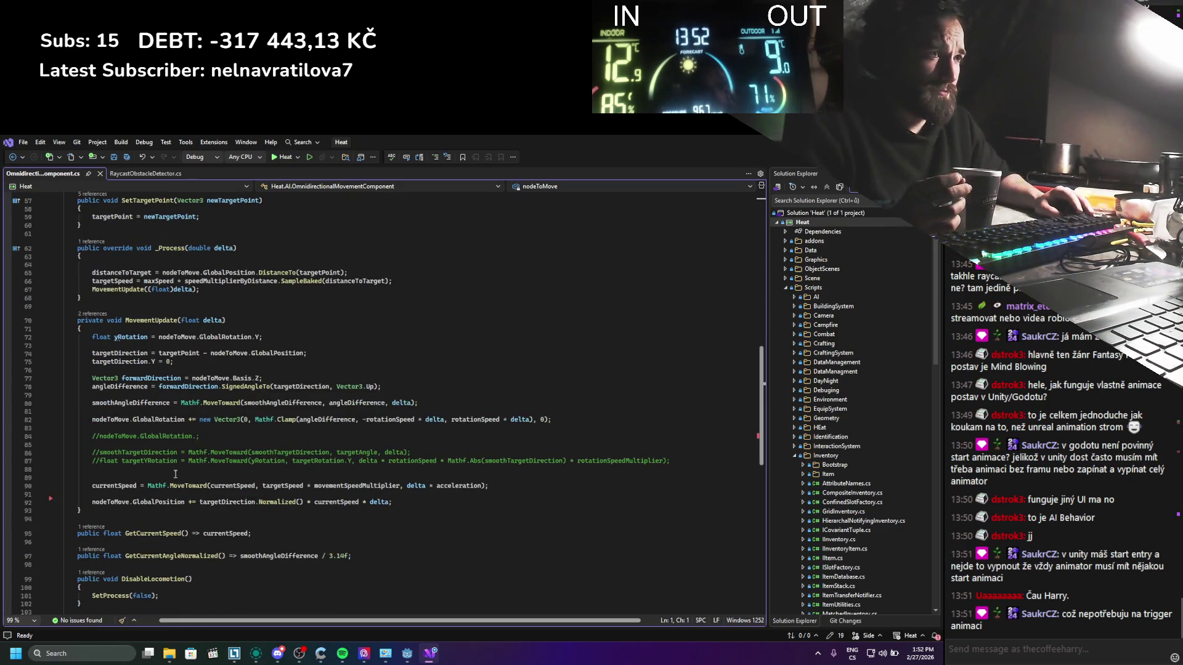
# Step: Delete the commented-out rotation lines in MovementUpdate and save the script
pyautogui.scroll(1, 184, 472)
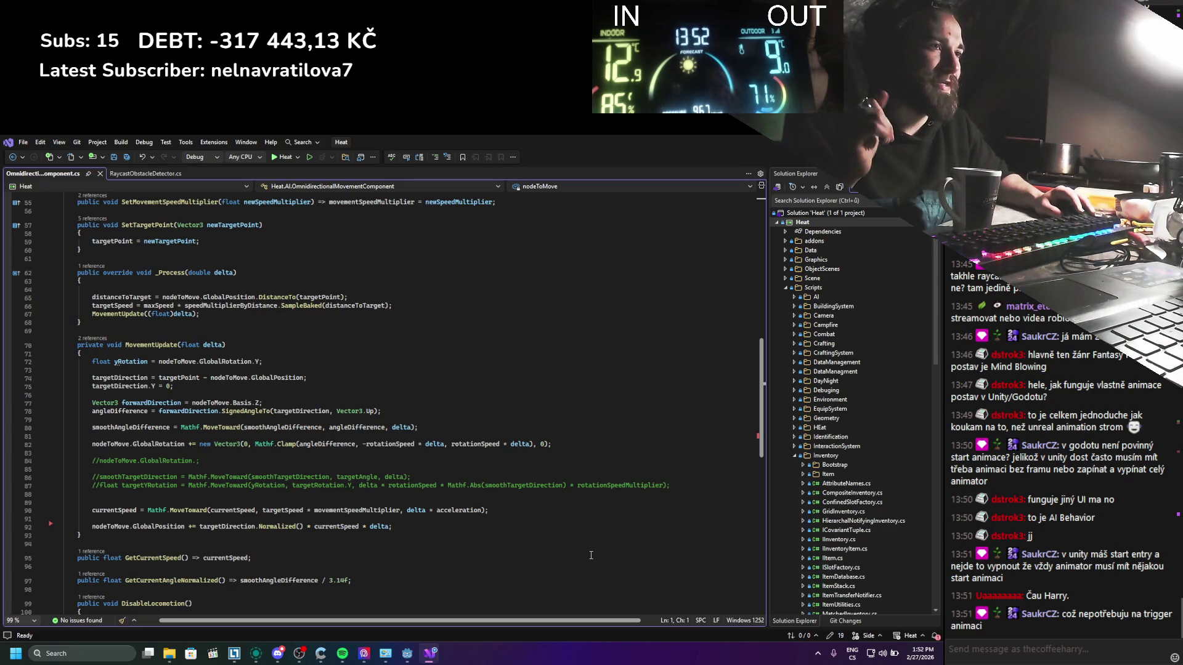
pyautogui.click(321, 444)
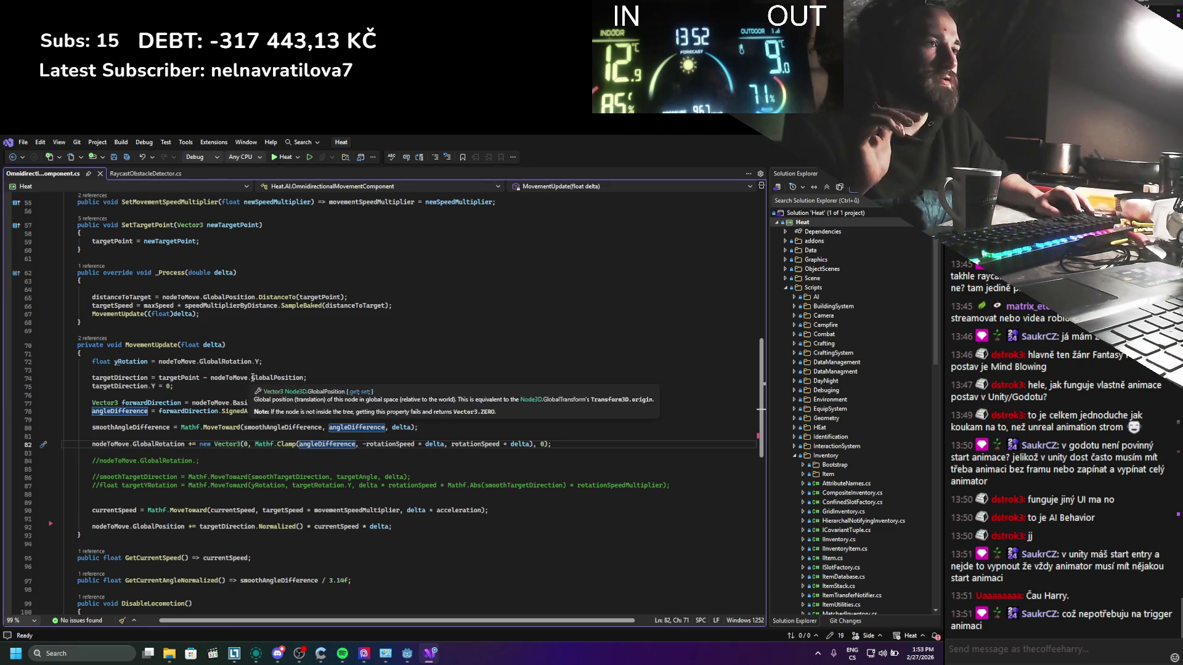
pyautogui.moveTo(687, 489)
pyautogui.mouseDown()
pyautogui.moveTo(370, 469)
pyautogui.moveTo(552, 444)
pyautogui.mouseUp()
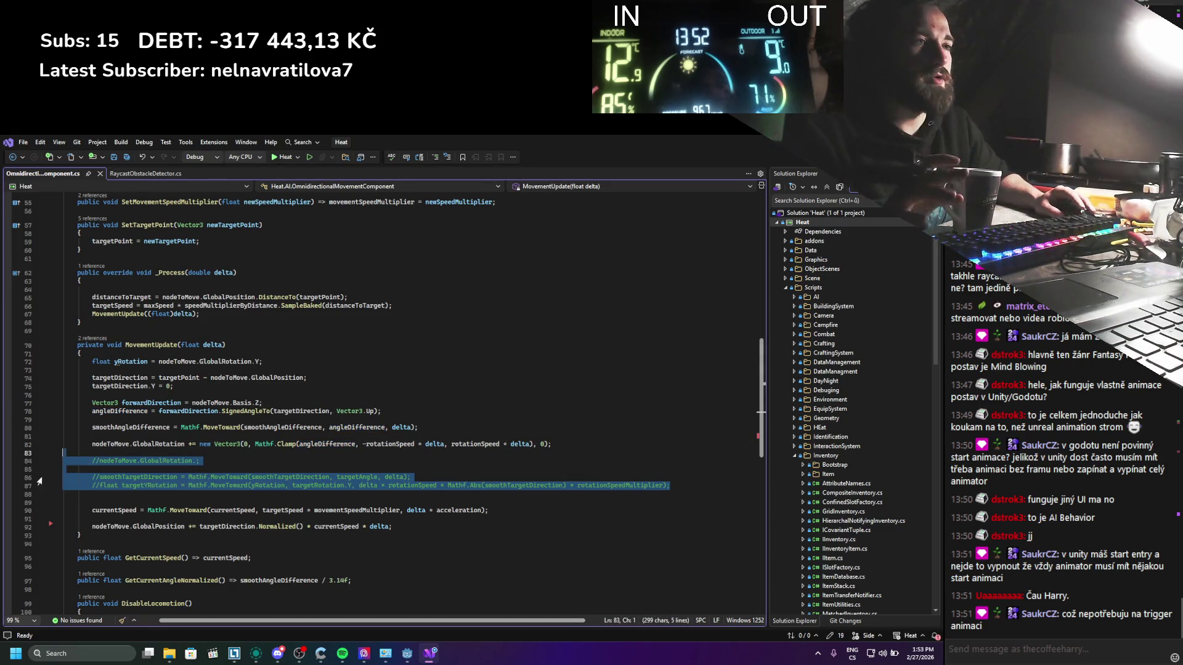
pyautogui.press('Delete')
pyautogui.hotkey('ctrl', 's')
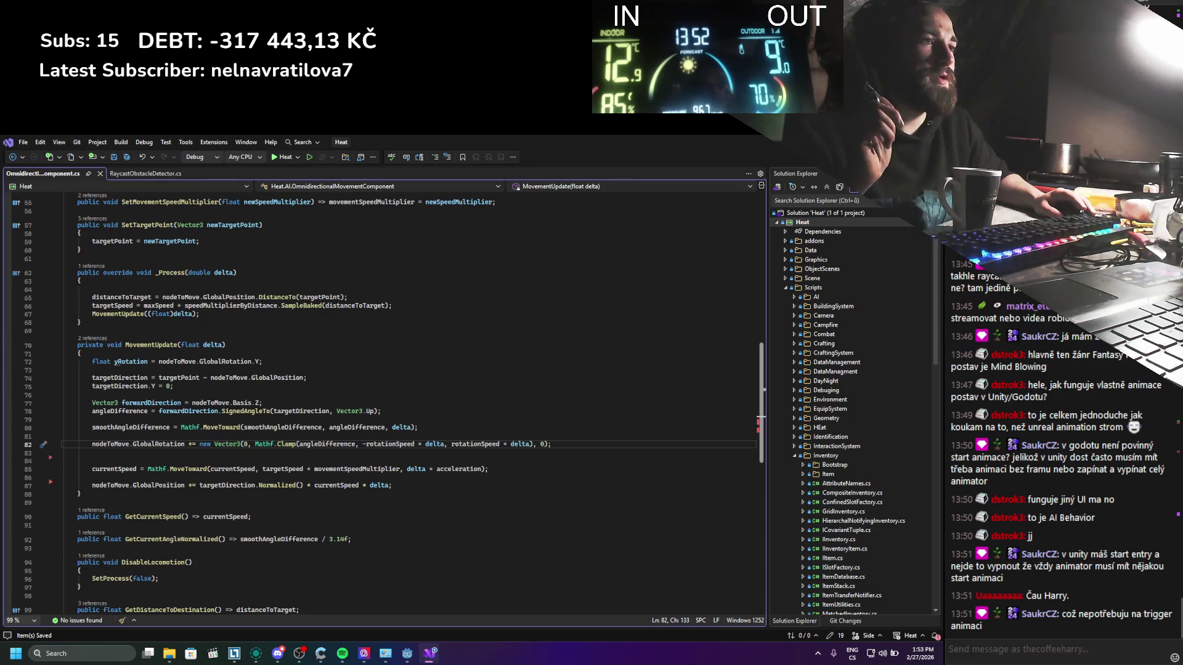
# Step: Check where delta is used in the MovementUpdate method
pyautogui.moveTo(423, 488); pyautogui.dragTo(89, 461)
pyautogui.click(403, 500)
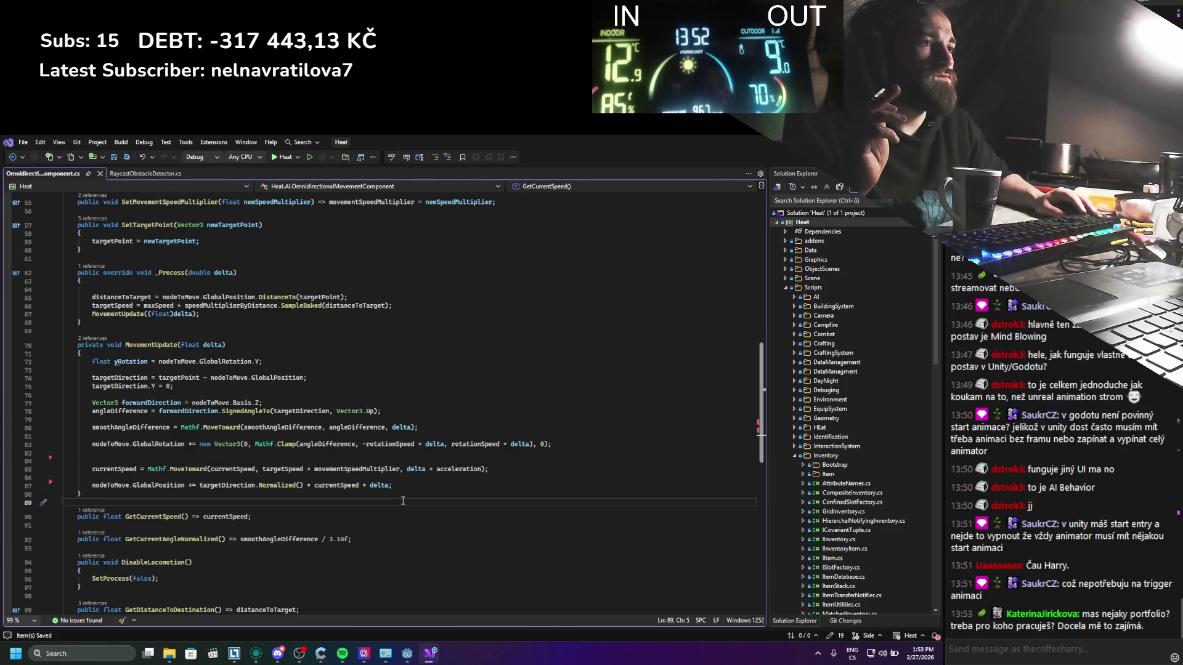
pyautogui.click(415, 468)
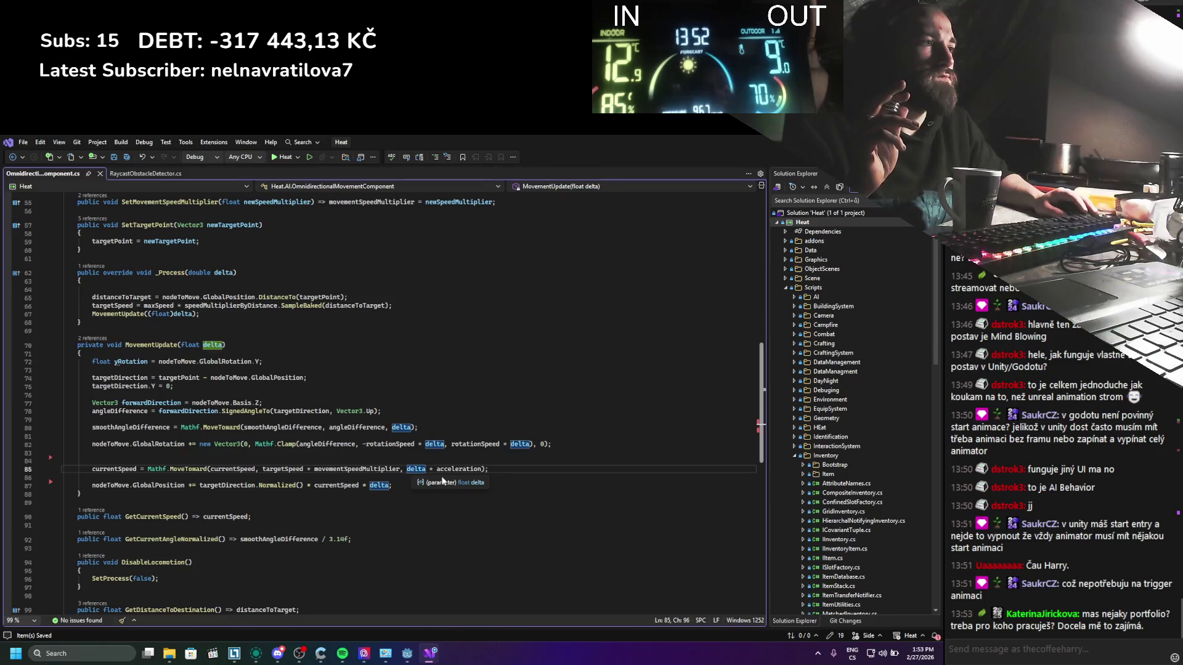
pyautogui.moveTo(394, 486); pyautogui.dragTo(375, 428)
pyautogui.click(355, 493)
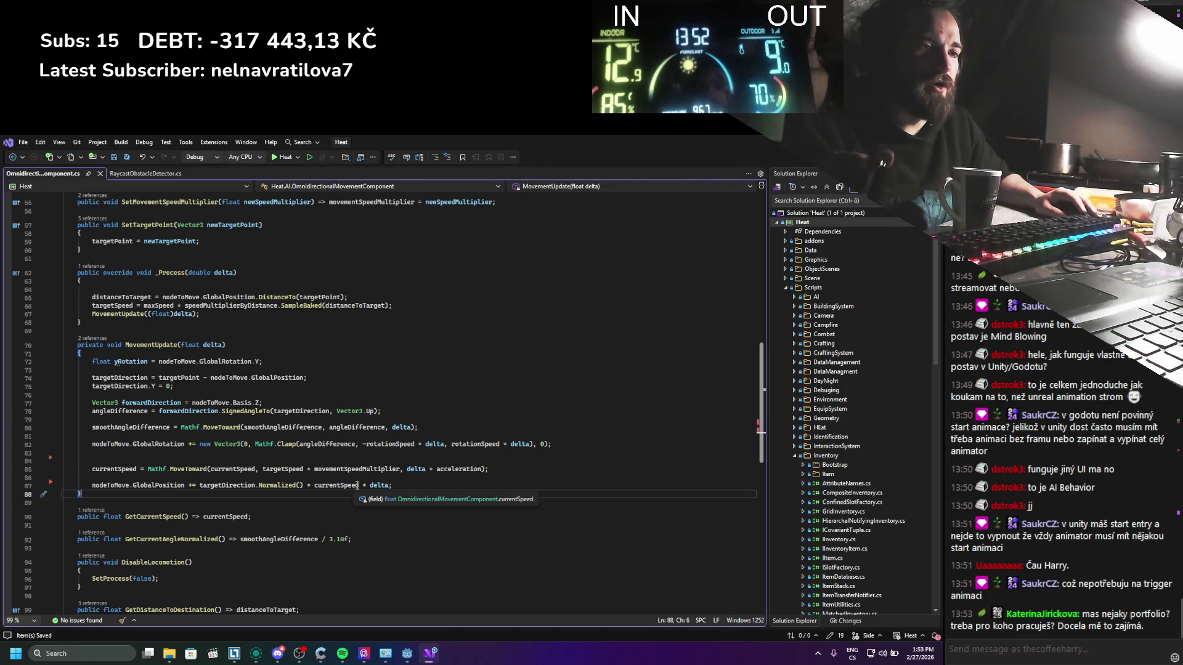
pyautogui.click(90, 653)
# Step: Launch Firefox and send the !instagram command in the stream chat
pyautogui.write('firefox')
pyautogui.press('Return')
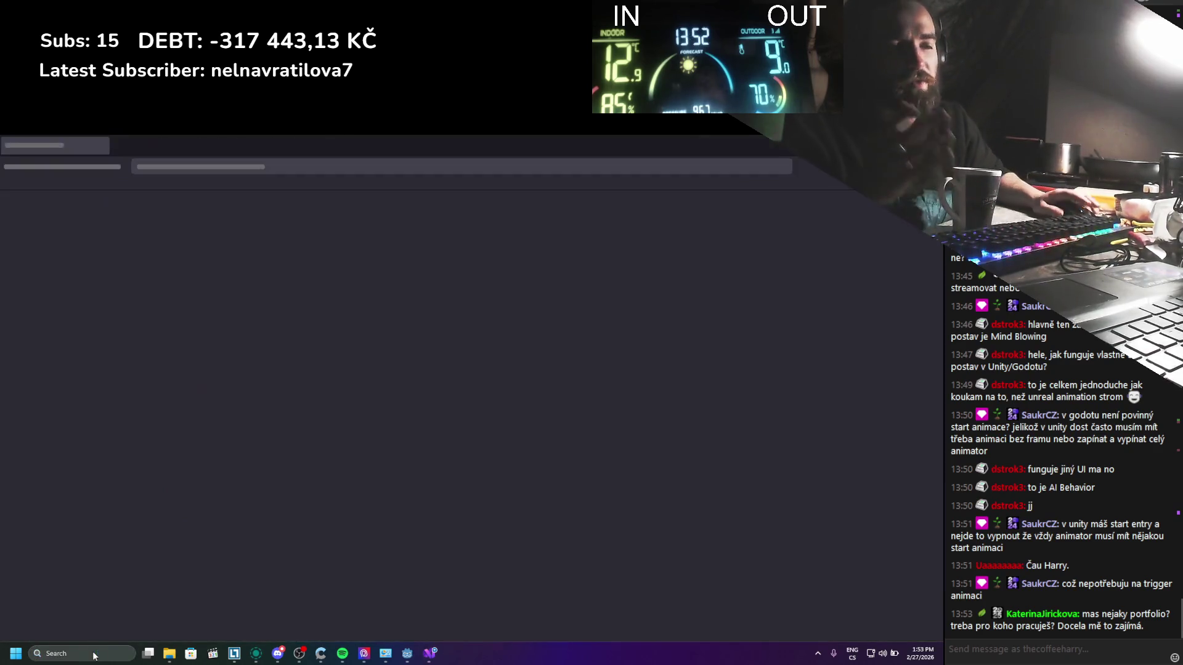
pyautogui.click(1053, 654)
pyautogui.write('!instagram')
pyautogui.press('Return')
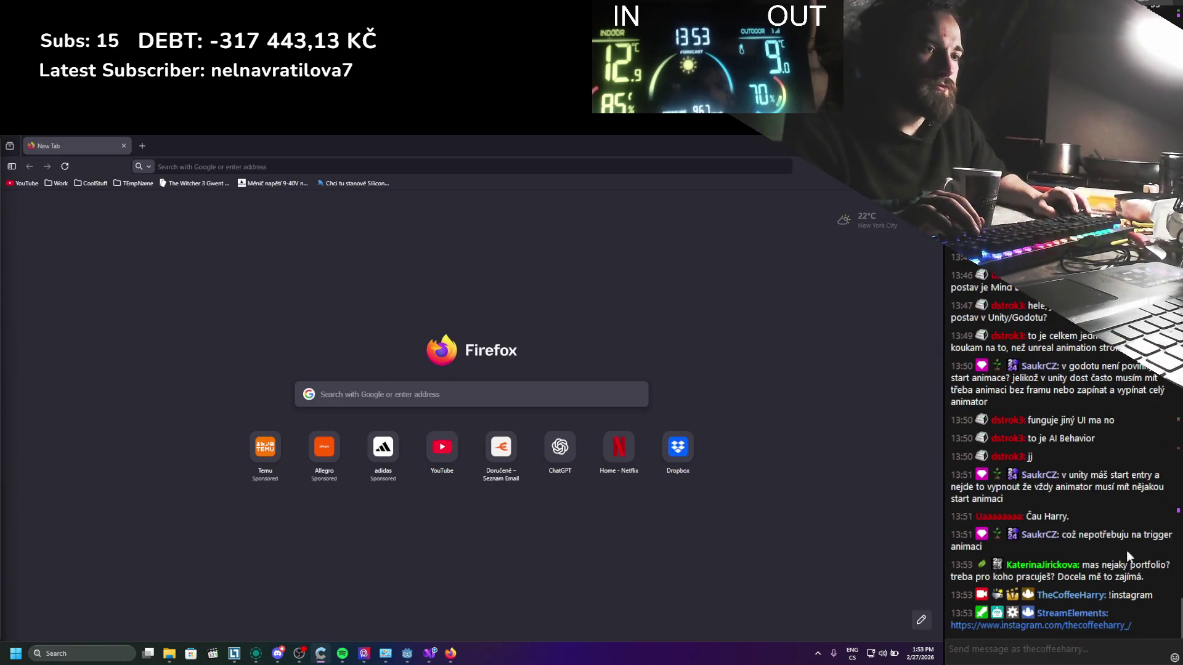
# Step: Open the ArtStation website from the address-bar suggestion for 'art'
pyautogui.click(75, 169)
pyautogui.write('a')
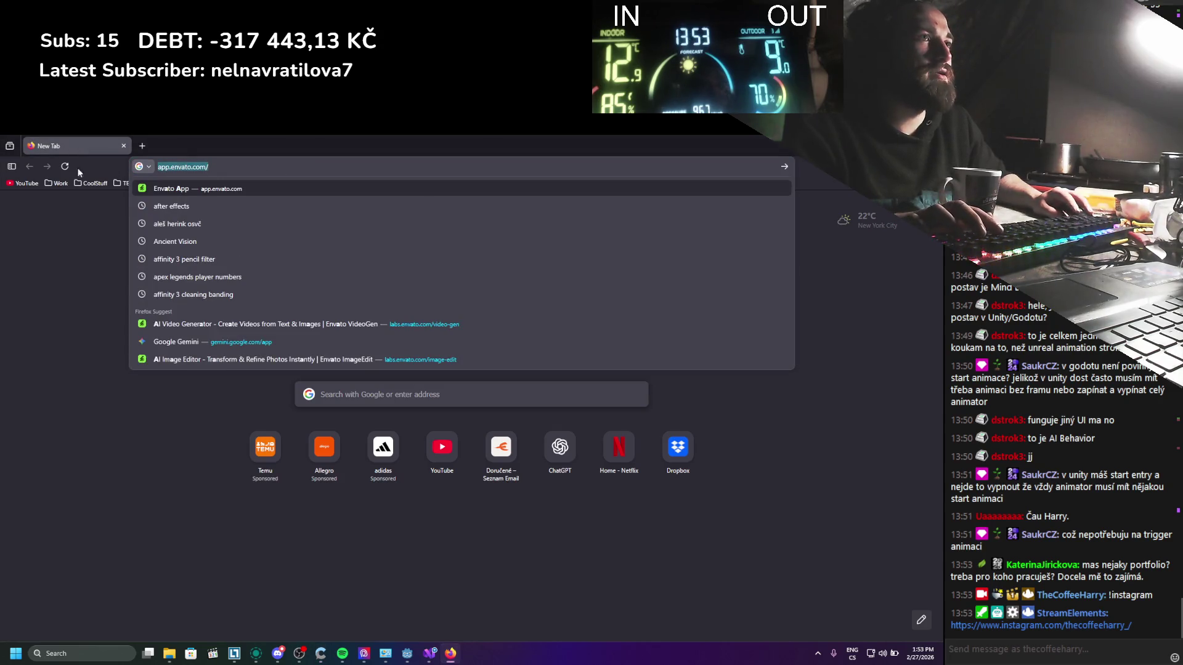
pyautogui.write('rtstation')
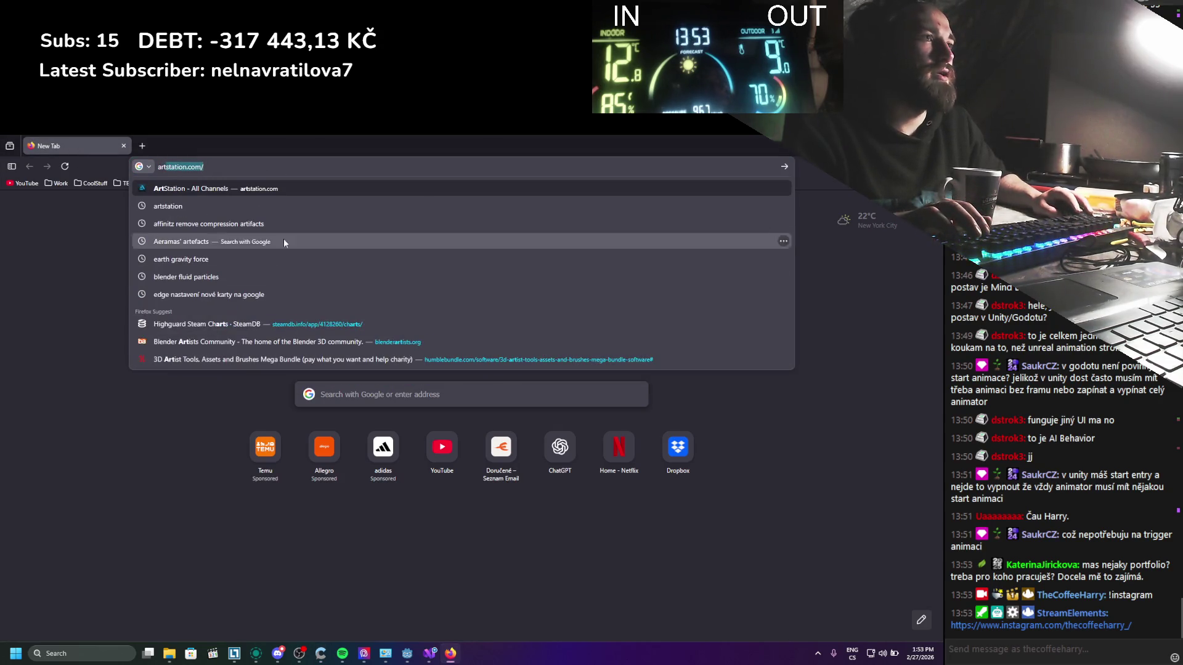
pyautogui.click(286, 186)
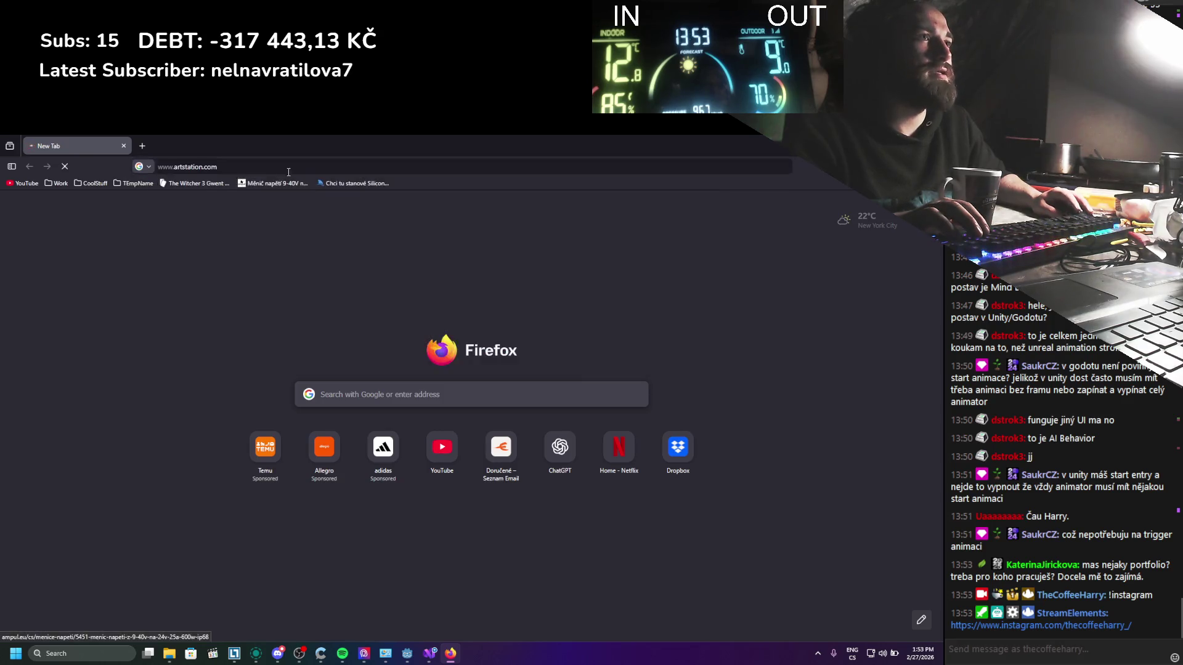
pyautogui.click(309, 167)
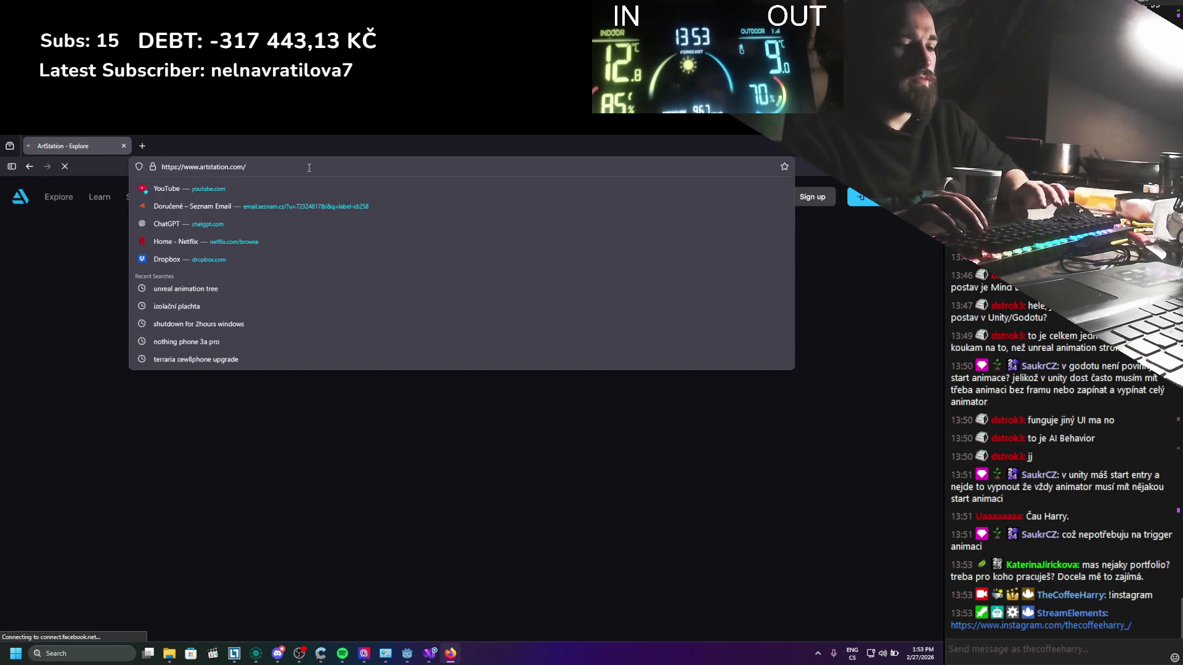
# Step: Correct the ArtStation address to the creator's profile path and open the profile page
pyautogui.press('BackSpace')
pyautogui.write('tehcoffee')
pyautogui.press('BackSpace')
pyautogui.press('BackSpace')
pyautogui.press('BackSpace')
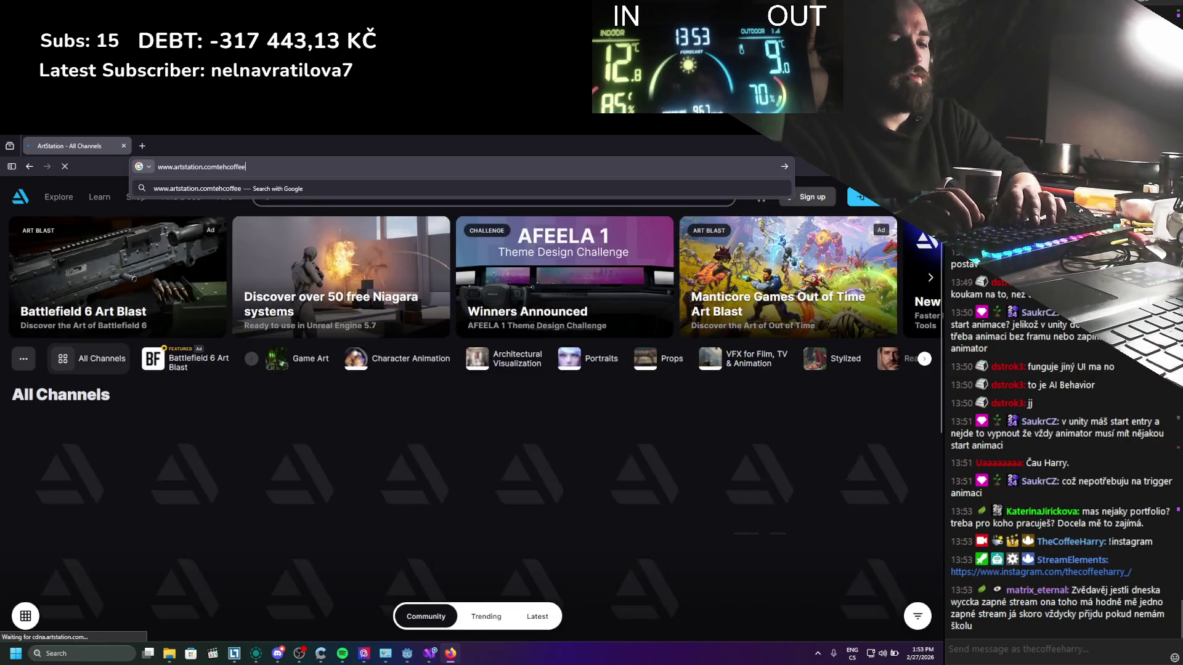
pyautogui.press('BackSpace')
pyautogui.press('BackSpace')
pyautogui.write('/thecoff')
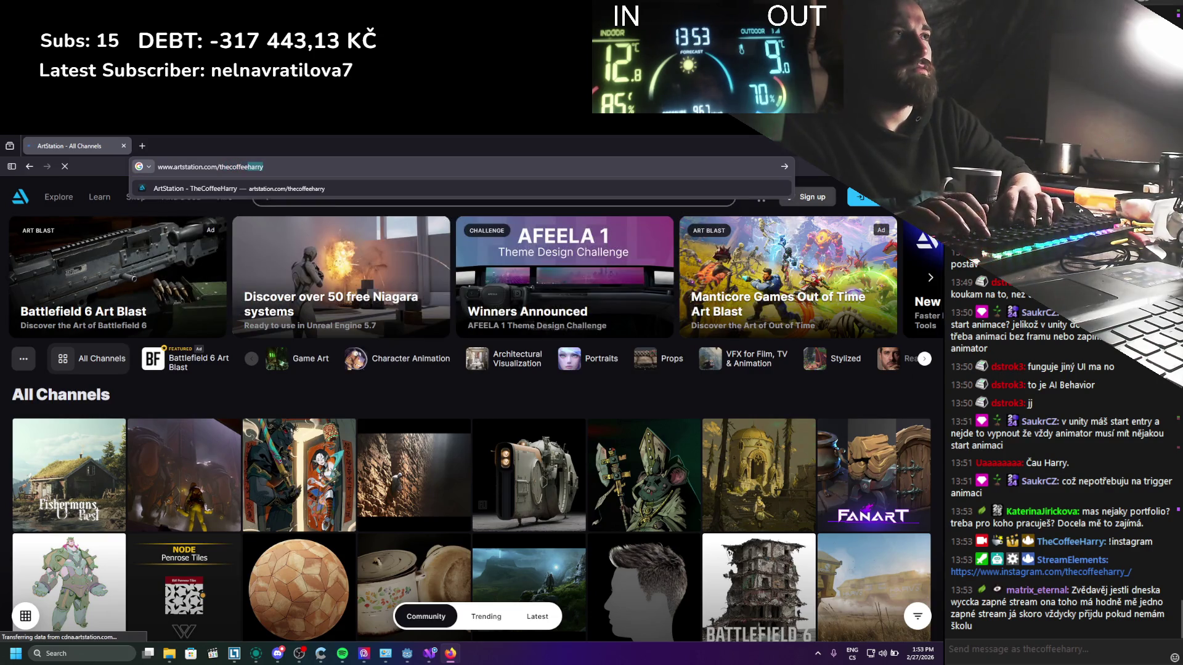
pyautogui.press('Return')
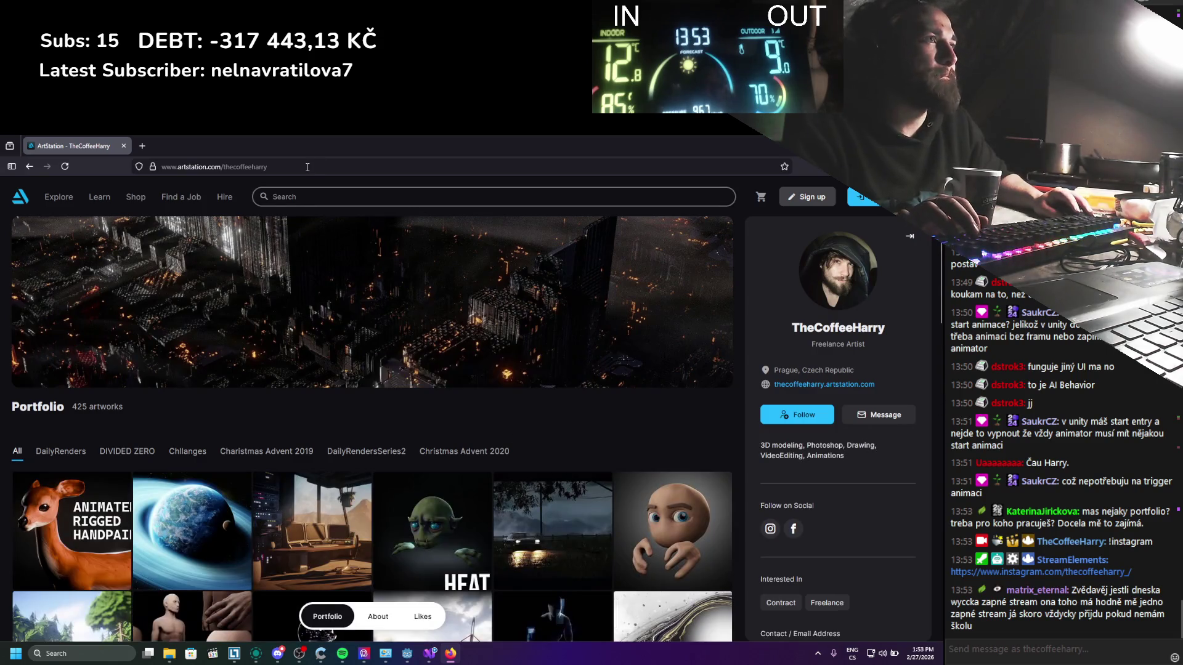
# Step: Copy the profile address, scroll through the portfolio artworks, and close the browser
pyautogui.hotkey('ctrl', 'l')
pyautogui.scroll(-10, 108, 504)
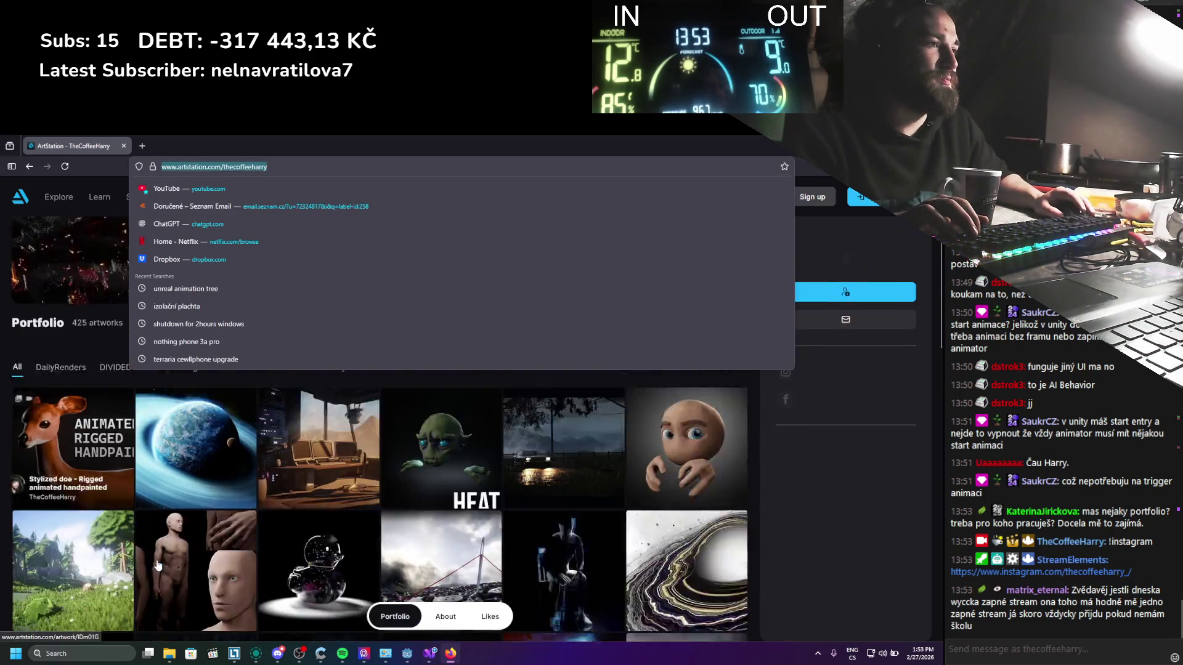
pyautogui.click(309, 595)
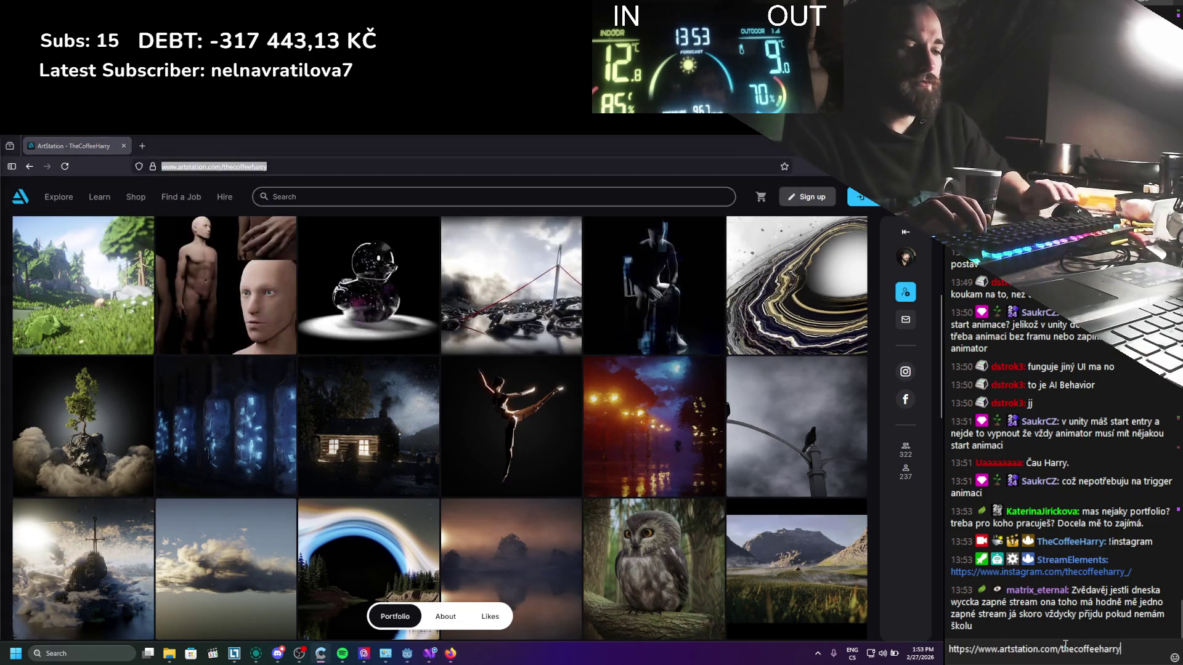
pyautogui.scroll(3, 308, 595)
pyautogui.scroll(2, 309, 595)
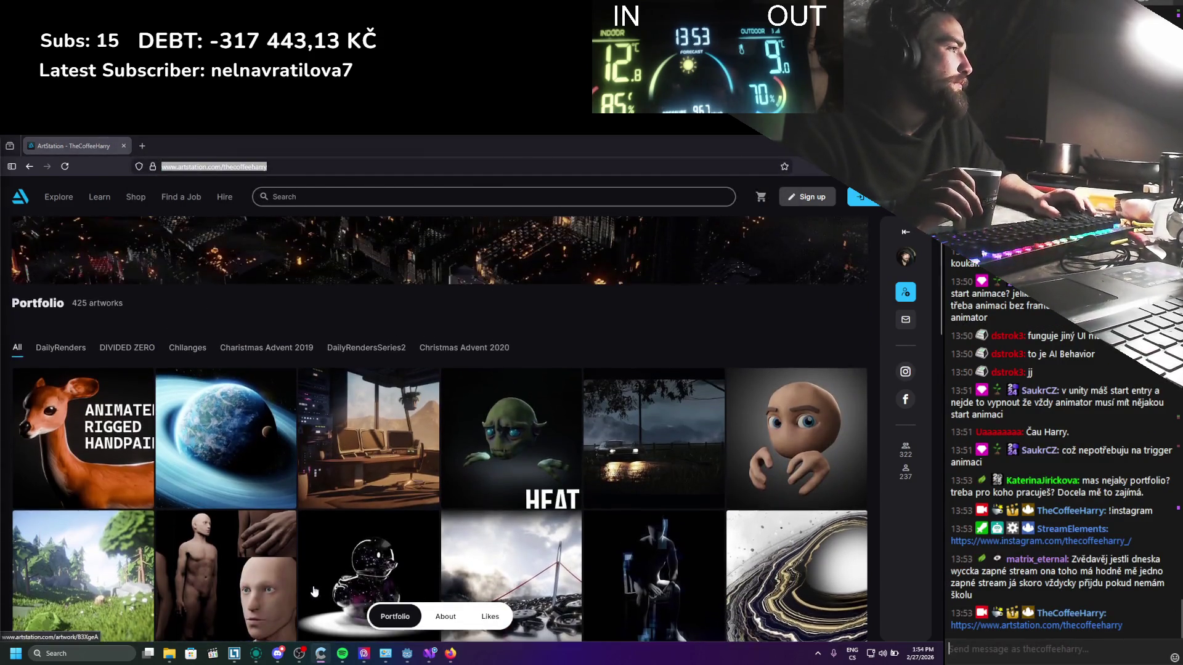
pyautogui.scroll(-4, 184, 432)
pyautogui.scroll(2, 73, 294)
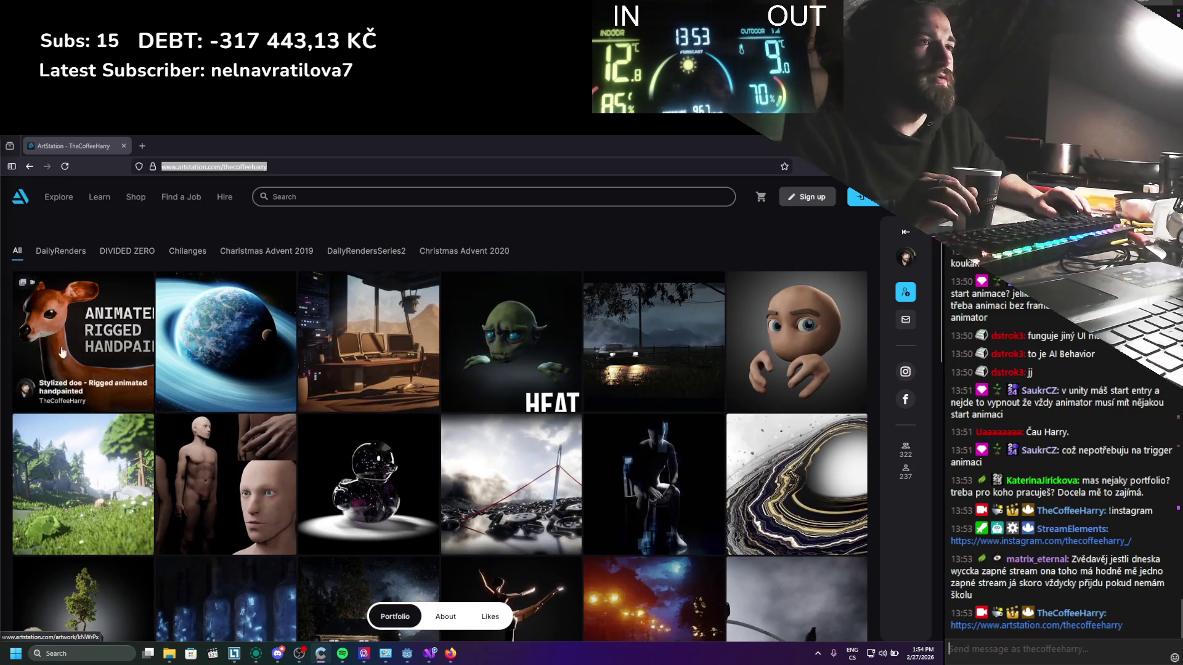
pyautogui.scroll(-10, 176, 445)
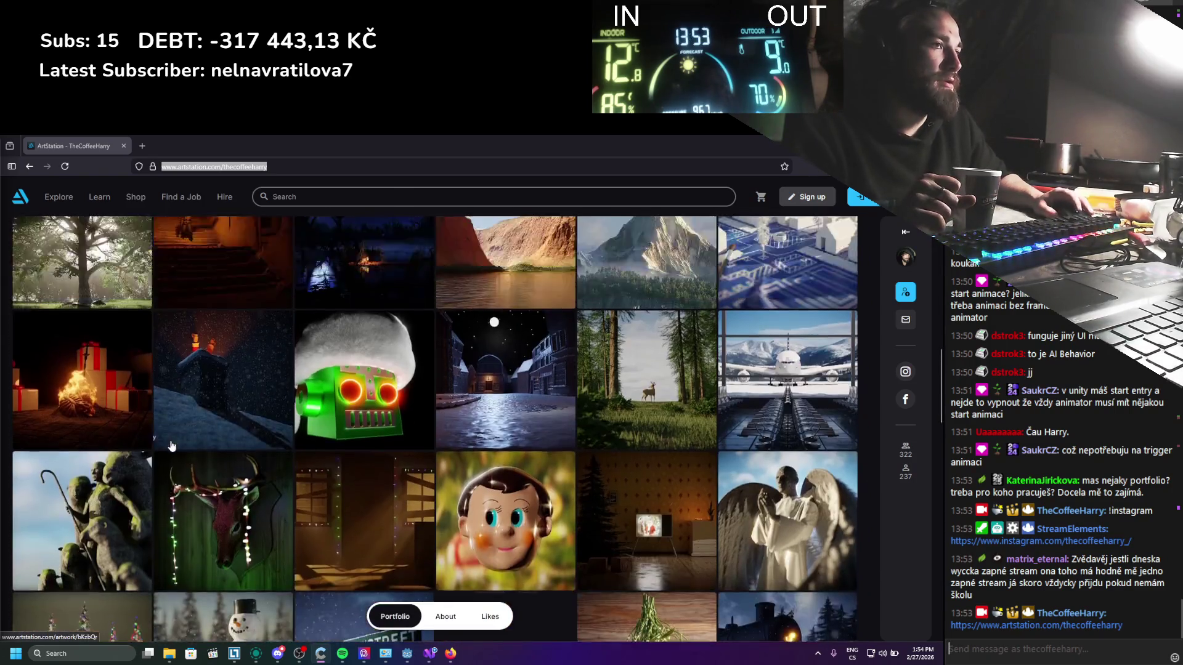
pyautogui.scroll(12, 175, 445)
pyautogui.hotkey('ctrl', 'w')
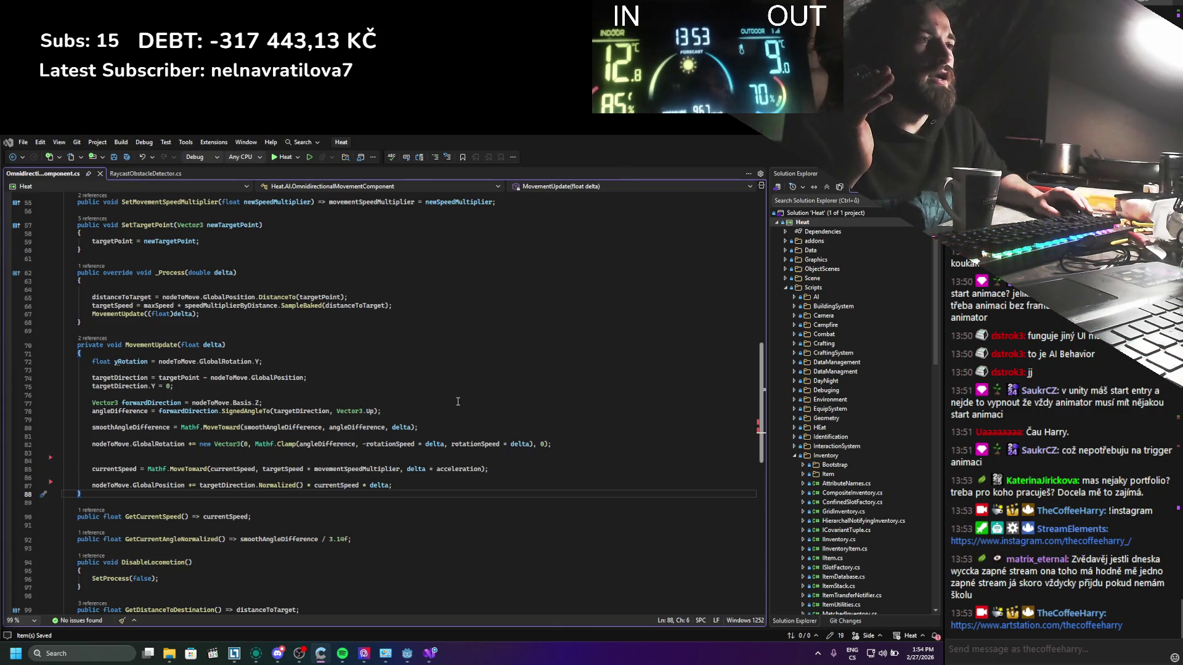
# Step: Write an empty 'private void avoidanceUpdate()' method with braces below _Process
pyautogui.click(136, 327)
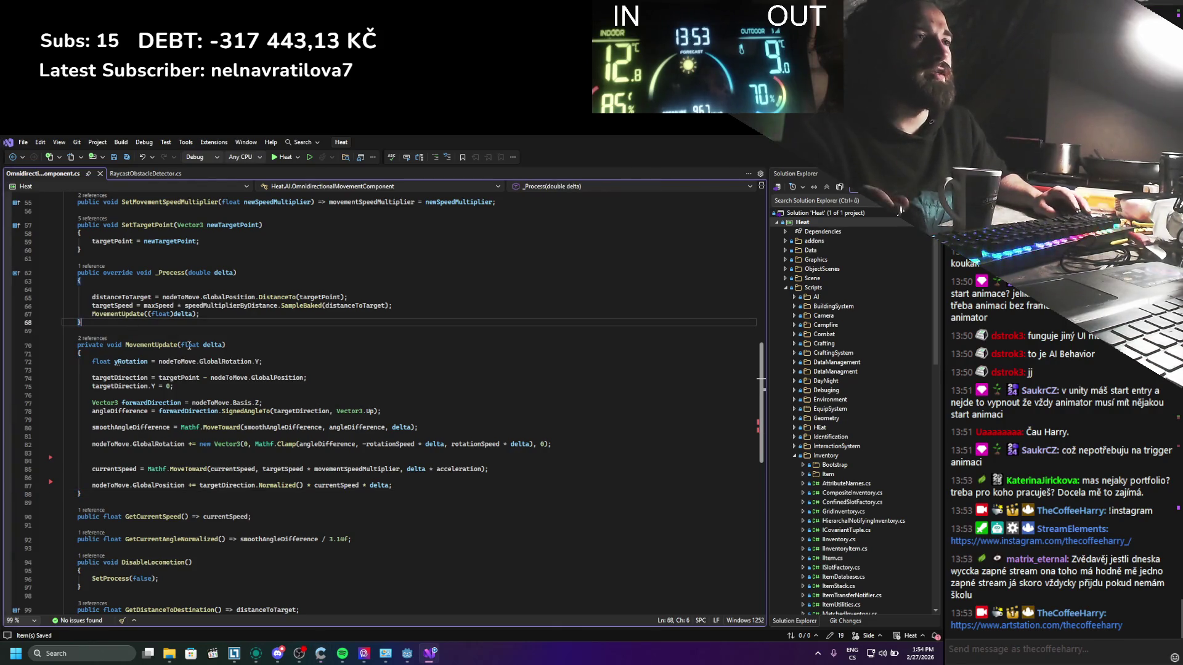
pyautogui.click(190, 333)
pyautogui.press('Return')
pyautogui.press('Return')
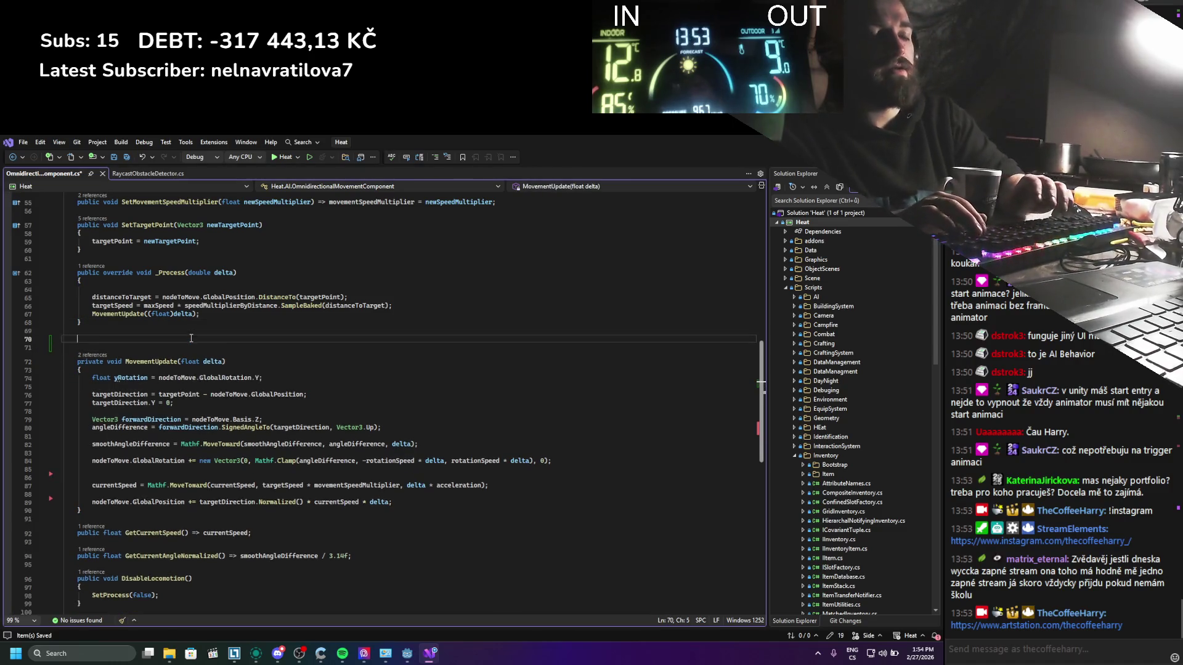
pyautogui.write('private voidf ')
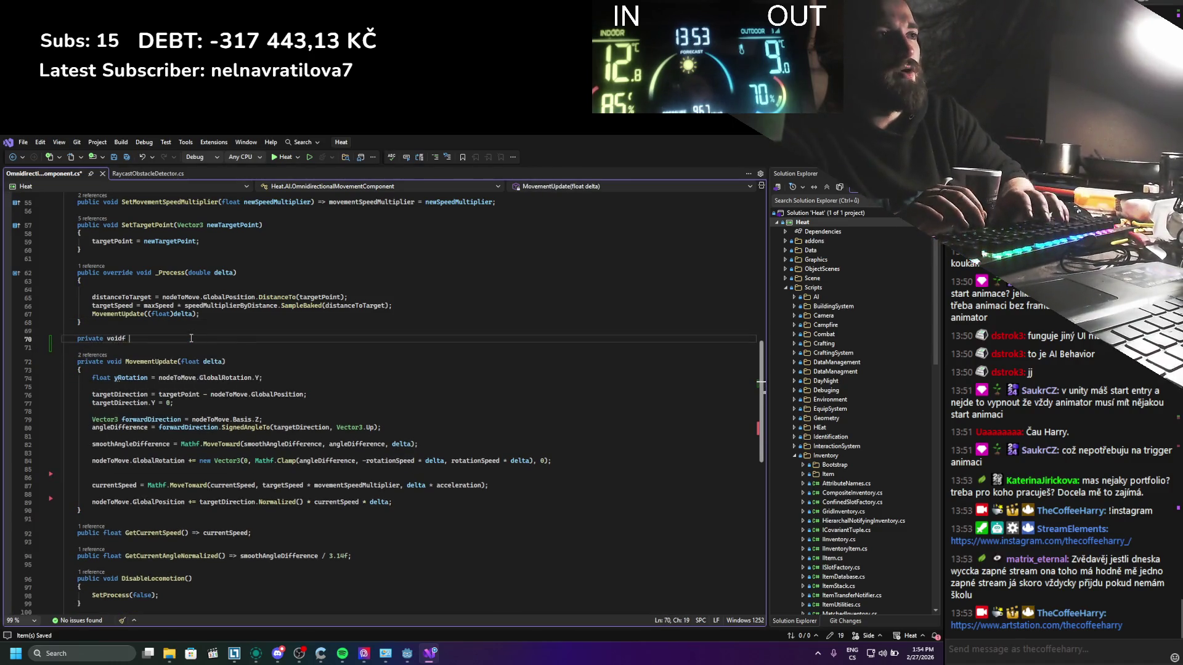
pyautogui.press('BackSpace')
pyautogui.press('BackSpace')
pyautogui.write(' avoid')
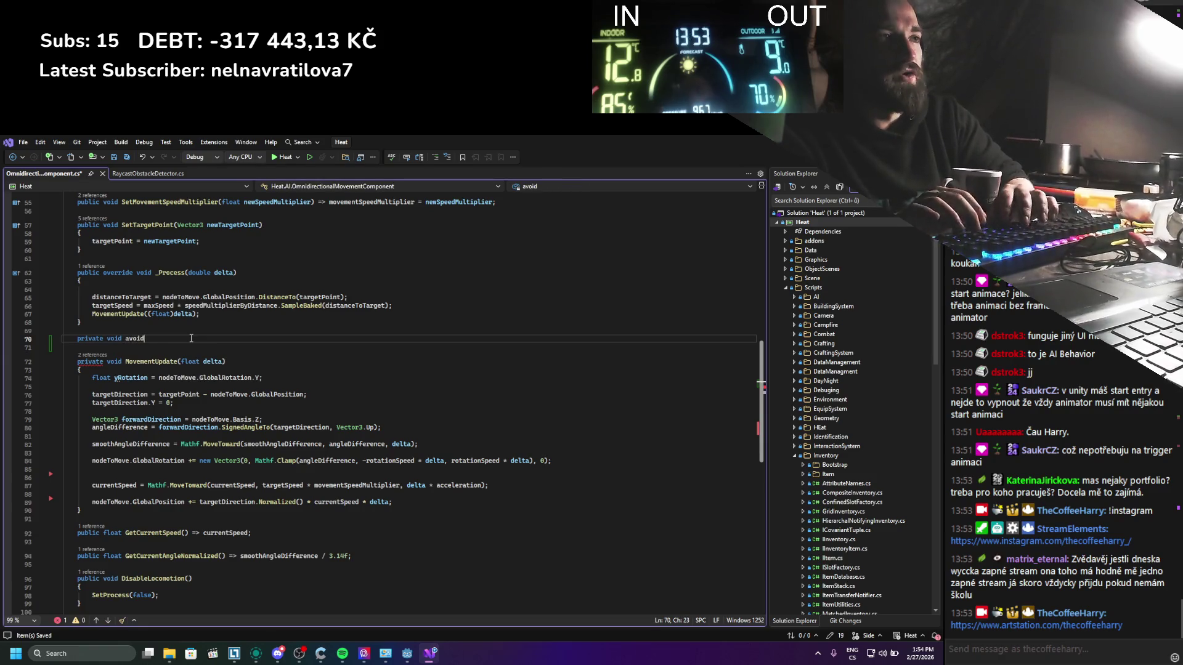
pyautogui.press('BackSpace')
pyautogui.press('BackSpace')
pyautogui.write('nce')
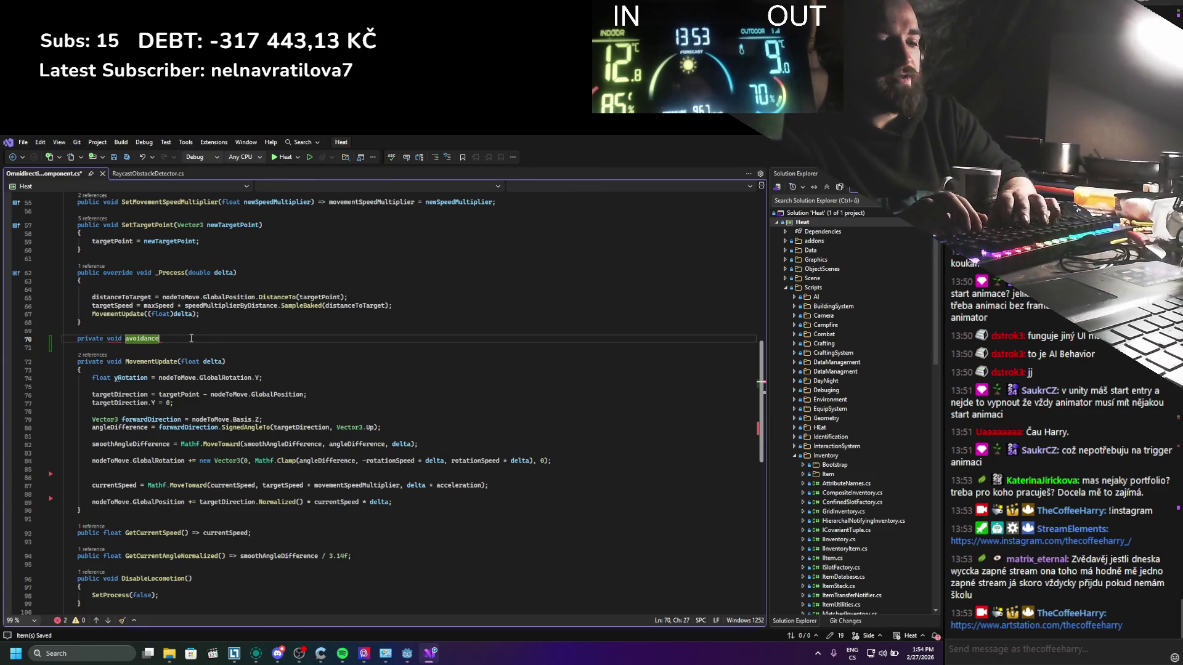
pyautogui.write('Update()')
pyautogui.press('Return')
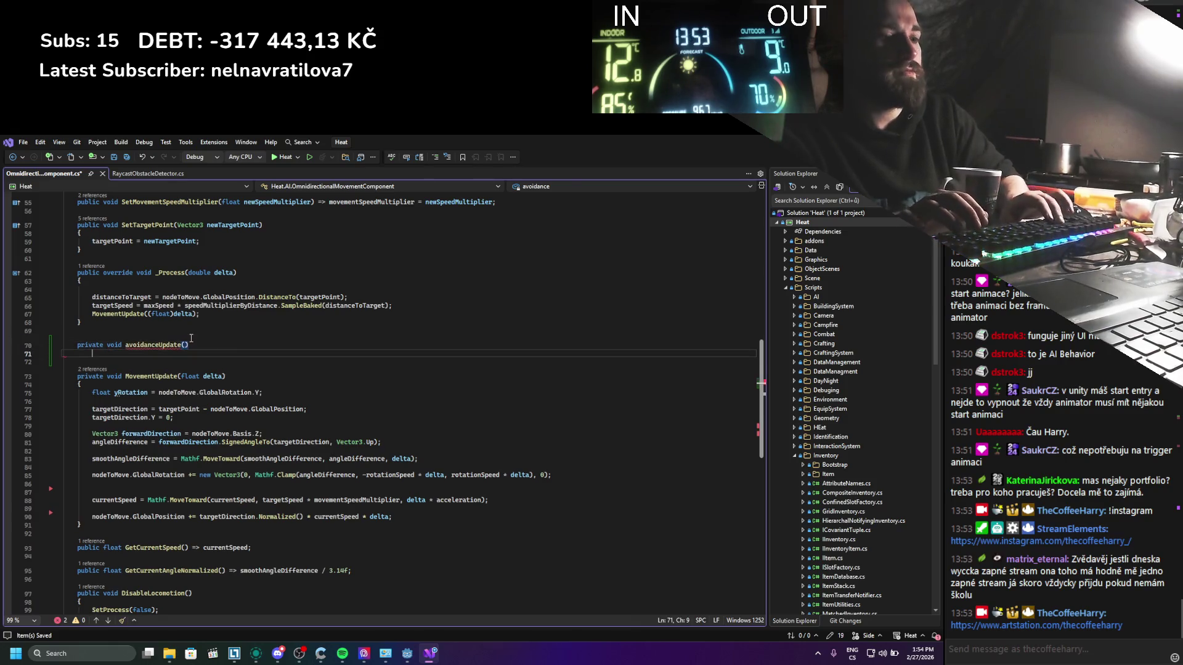
pyautogui.write('{')
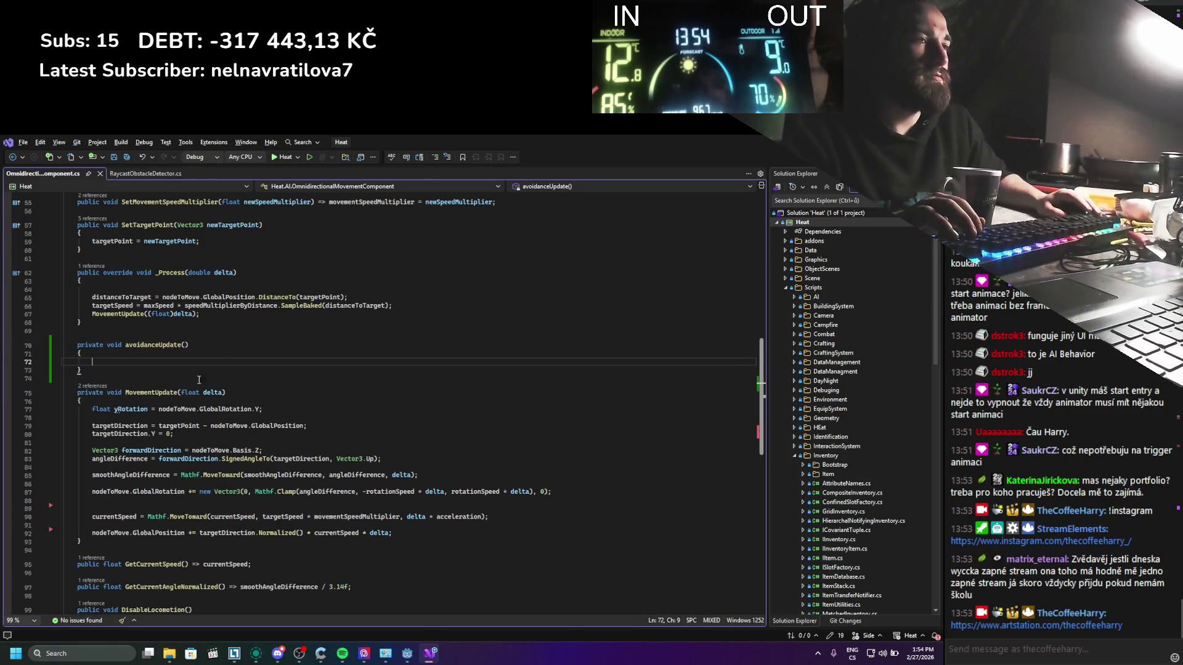
pyautogui.press('Return')
# Step: Review the script's code around targetDirection, then return to the Godot editor
pyautogui.scroll(-2, 196, 369)
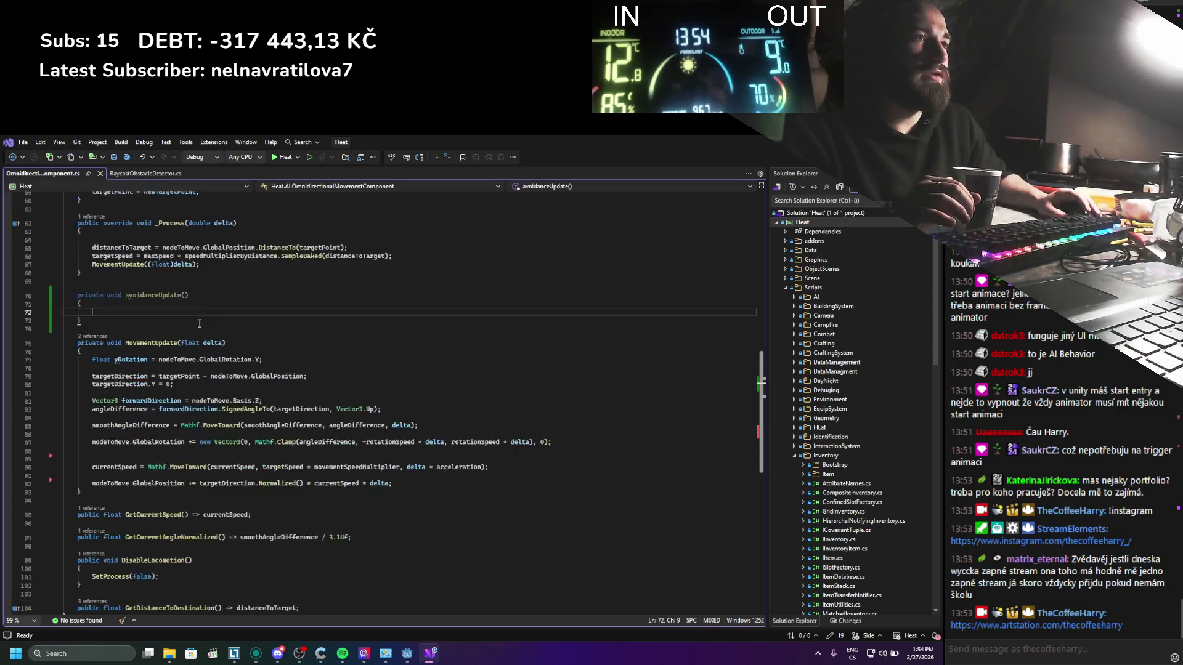
pyautogui.moveTo(85, 351); pyautogui.dragTo(306, 352)
pyautogui.press('Home')
pyautogui.press('End')
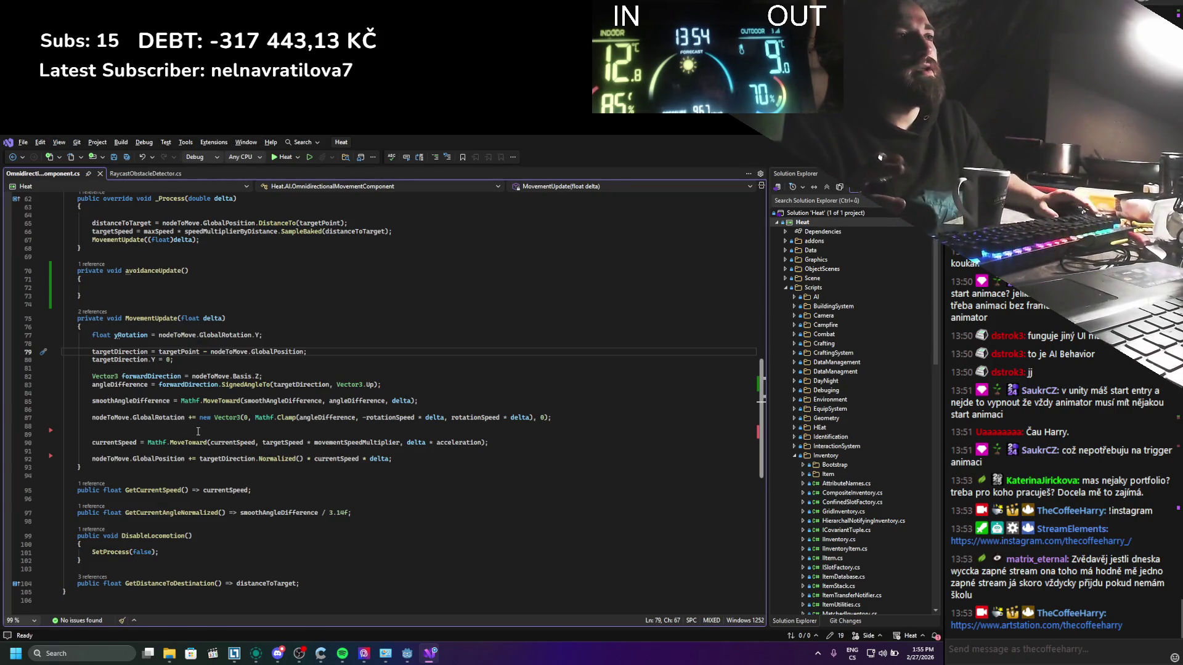
pyautogui.scroll(3, 123, 293)
pyautogui.press('Up')
pyautogui.press('Up')
pyautogui.press('Up')
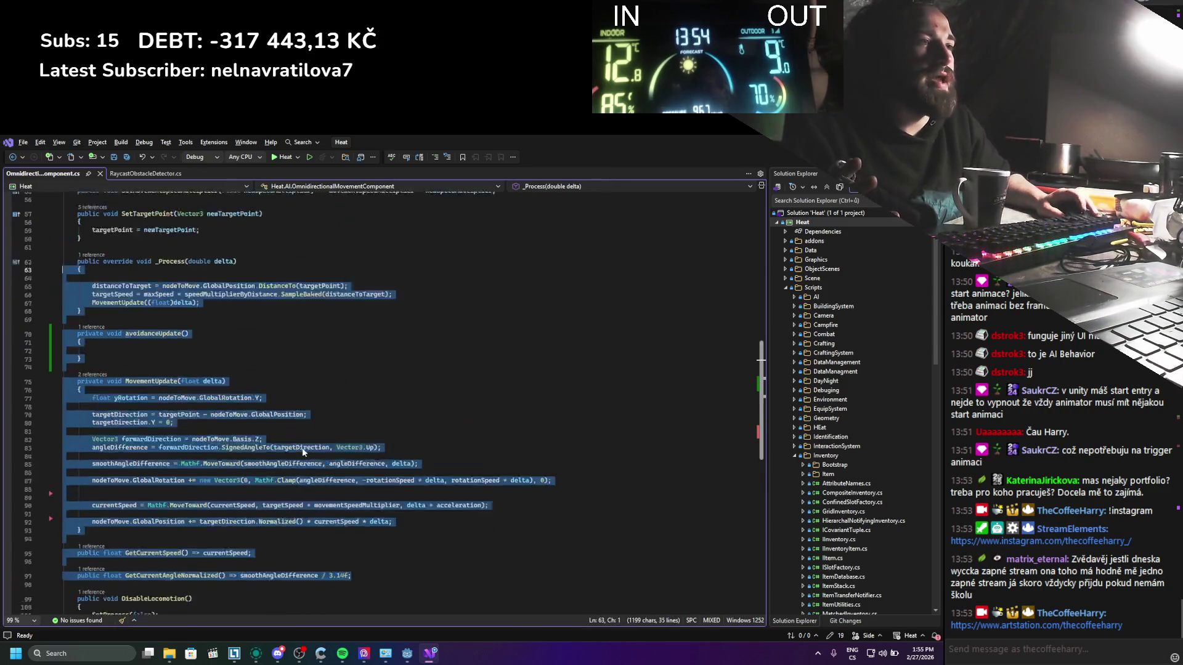
pyautogui.scroll(12, 340, 437)
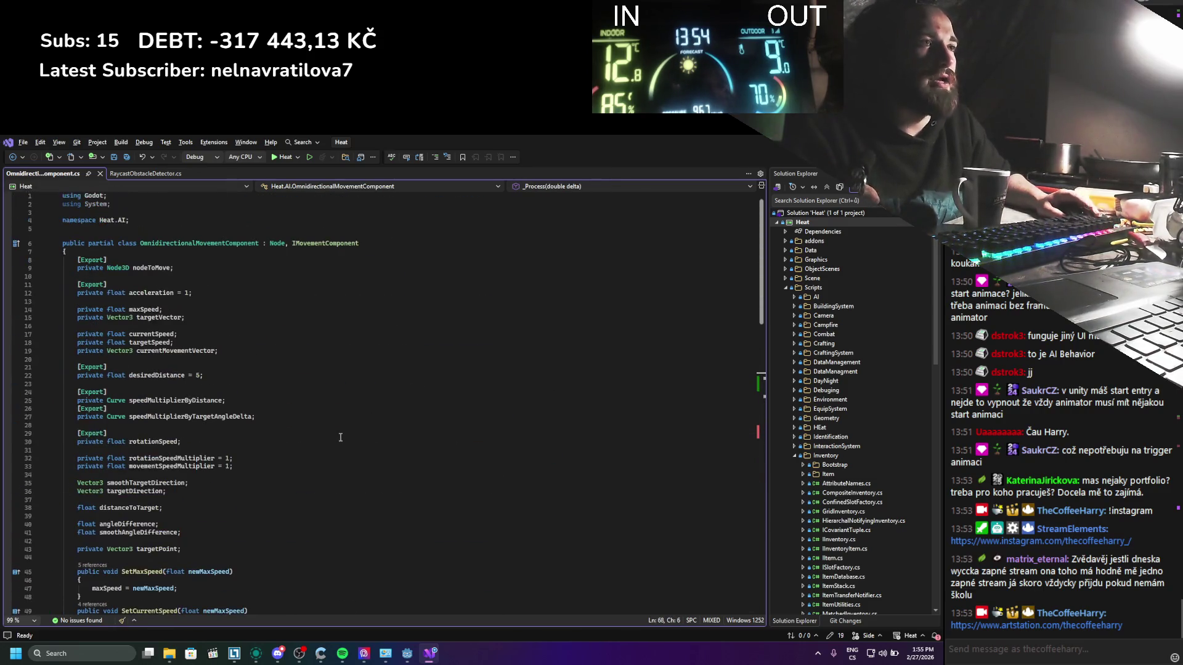
pyautogui.scroll(-15, 340, 437)
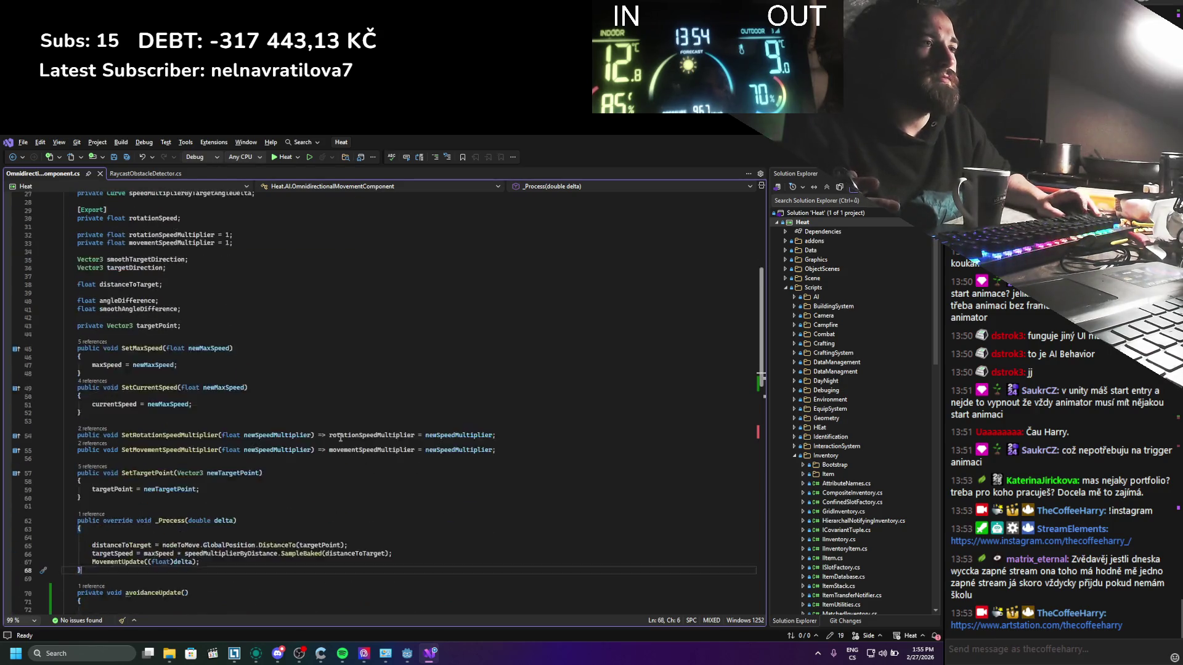
pyautogui.scroll(-8, 340, 437)
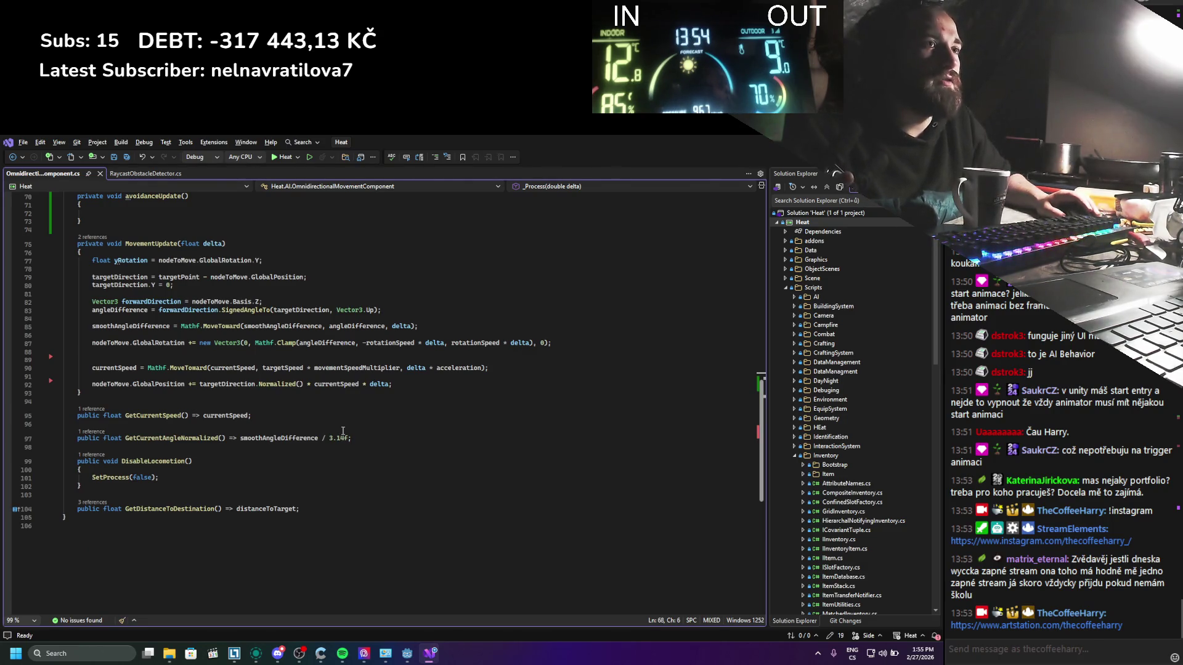
pyautogui.scroll(4, 347, 422)
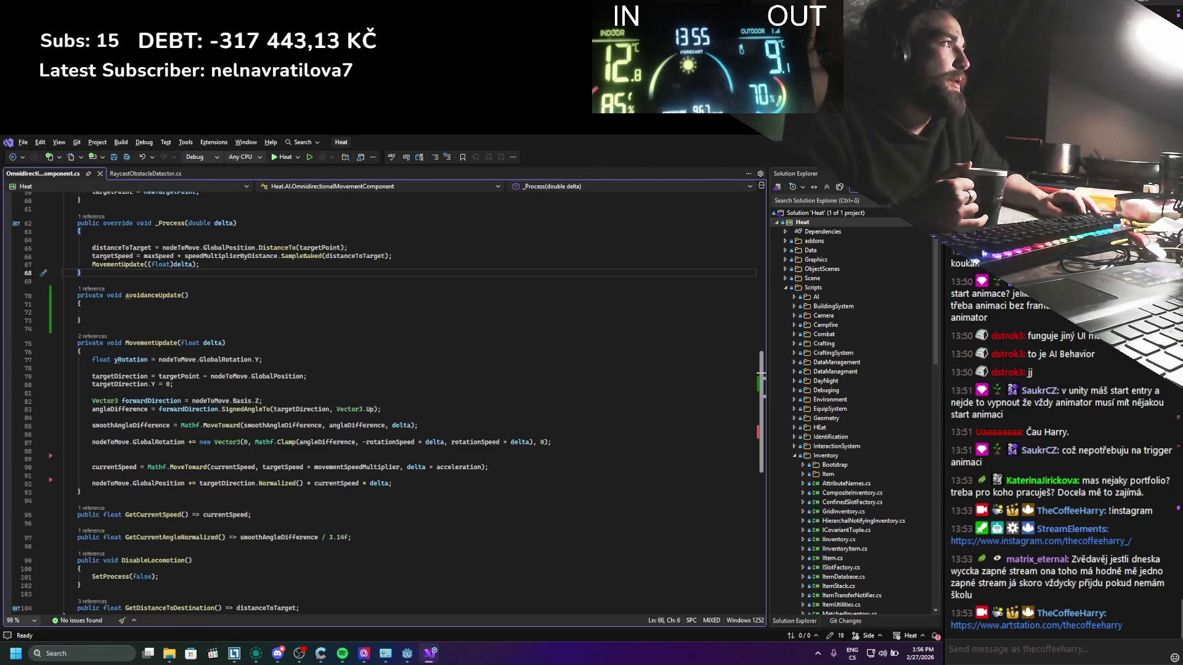
pyautogui.hotkey('alt', 'Tab')
pyautogui.scroll(-3, 220, 356)
pyautogui.scroll(-2, 219, 356)
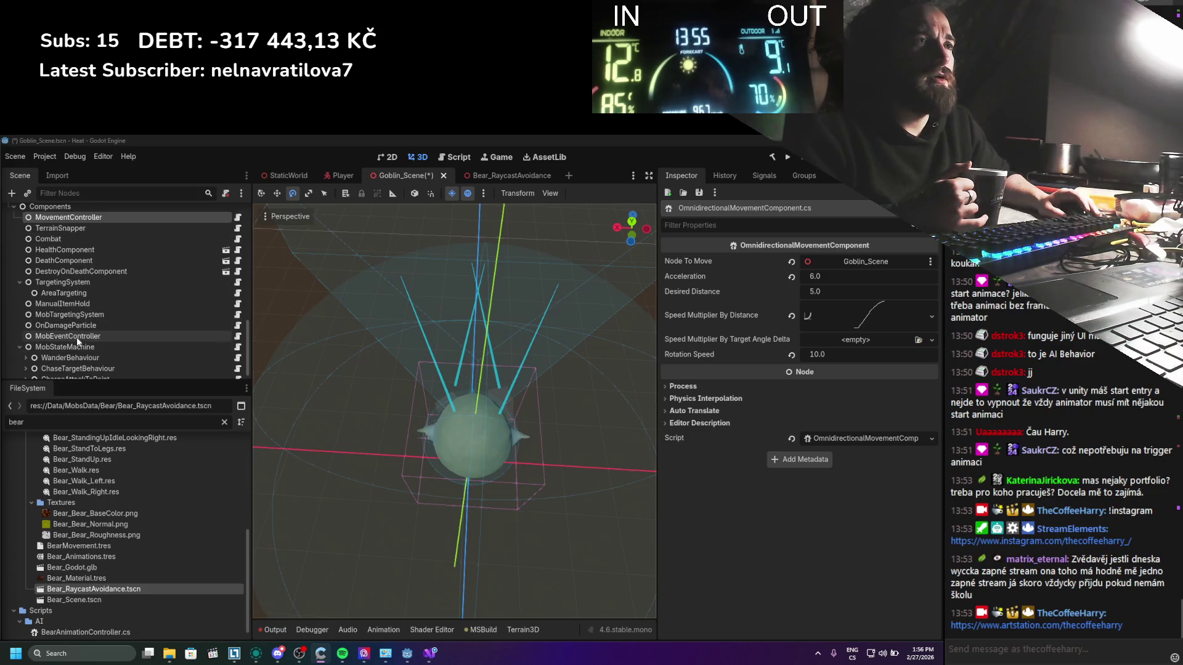
# Step: Fold up the MobStateMachine and TargetingSystem branches in the Scene dock
pyautogui.click(20, 347)
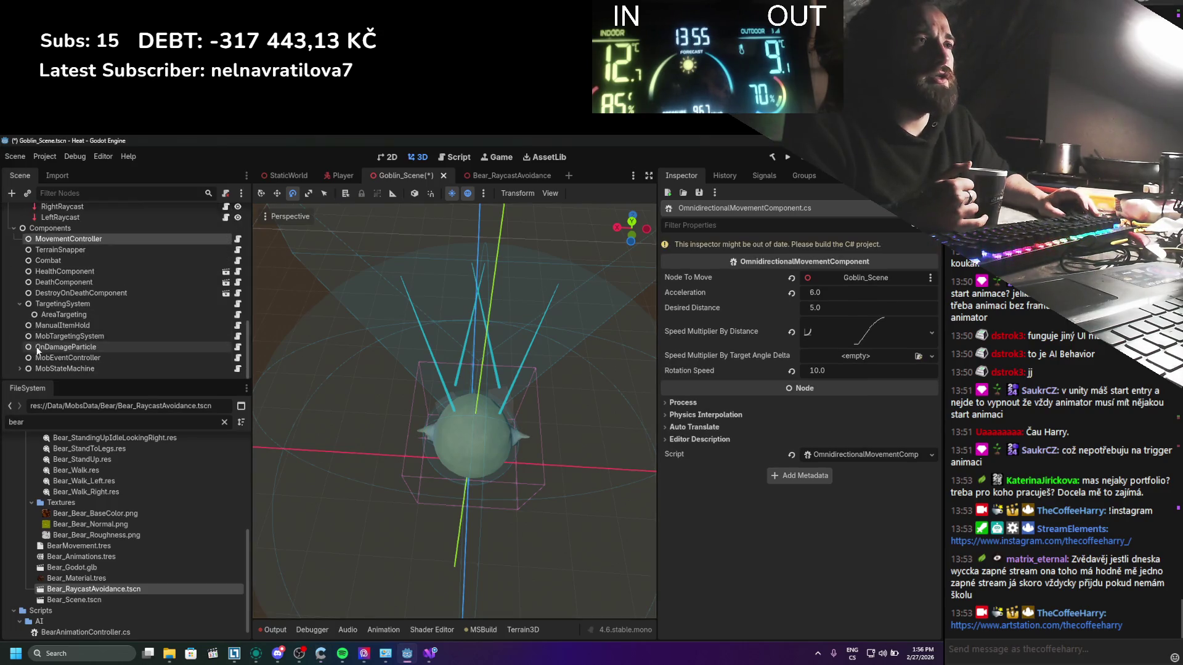
pyautogui.click(20, 304)
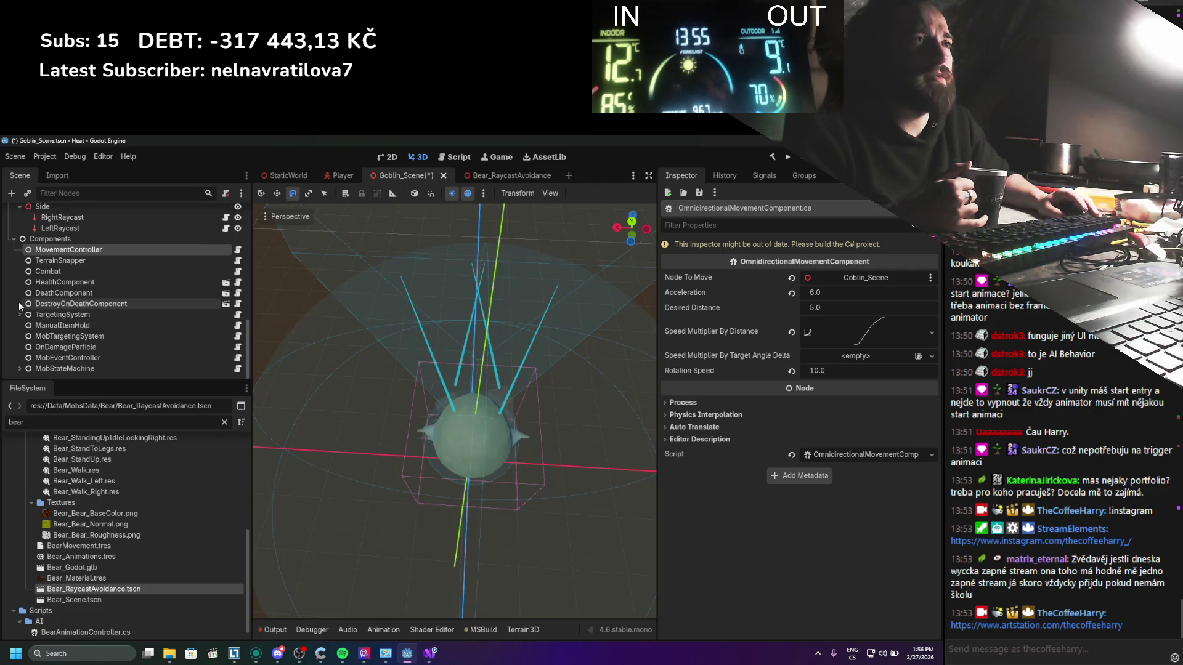
pyautogui.scroll(2, 134, 356)
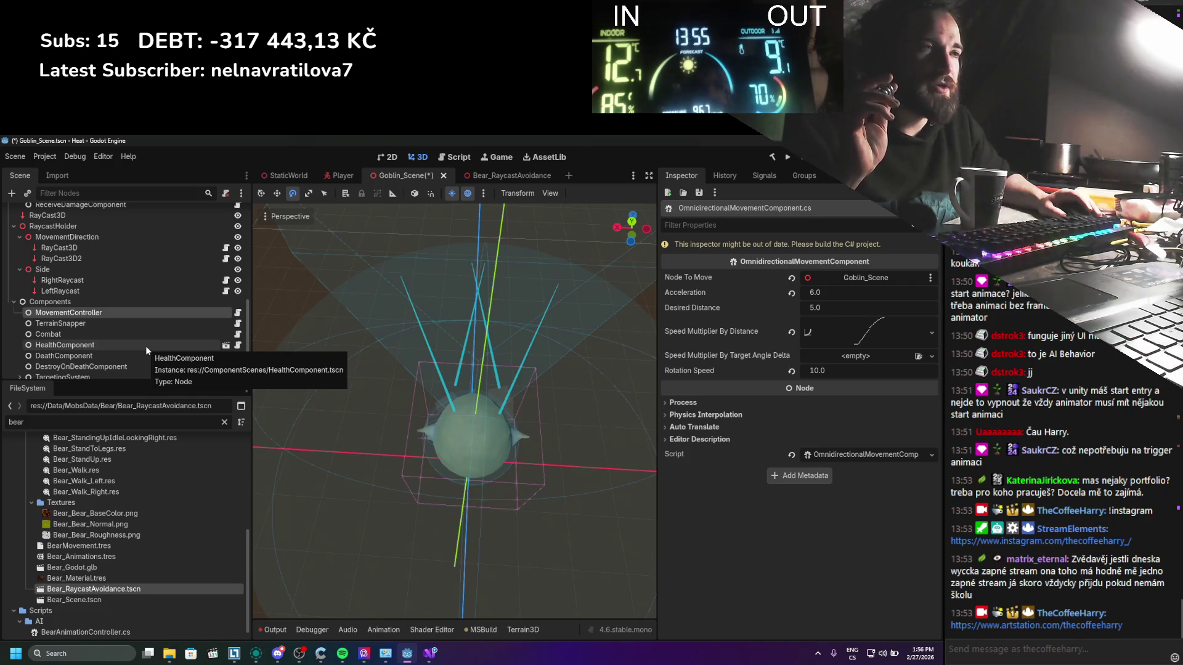
pyautogui.rightClick(96, 302)
# Step: Add a plain Node under Components, place it after MovementController, and name it RotationController
pyautogui.click(147, 313)
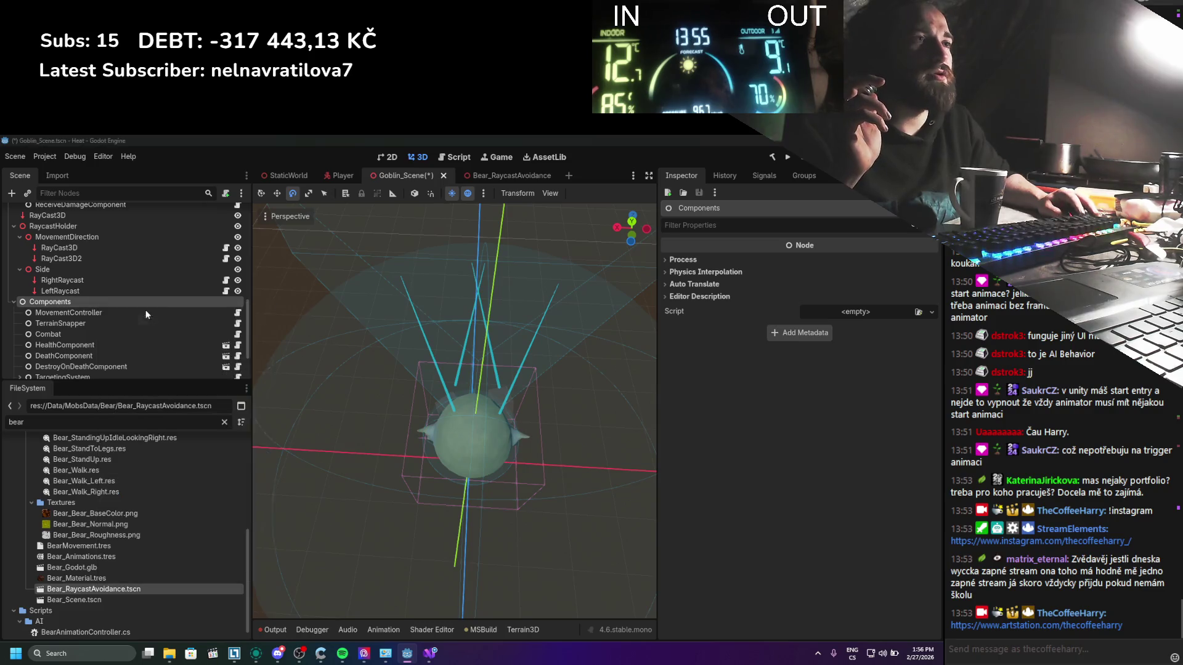
pyautogui.scroll(3, 431, 394)
pyautogui.click(370, 288)
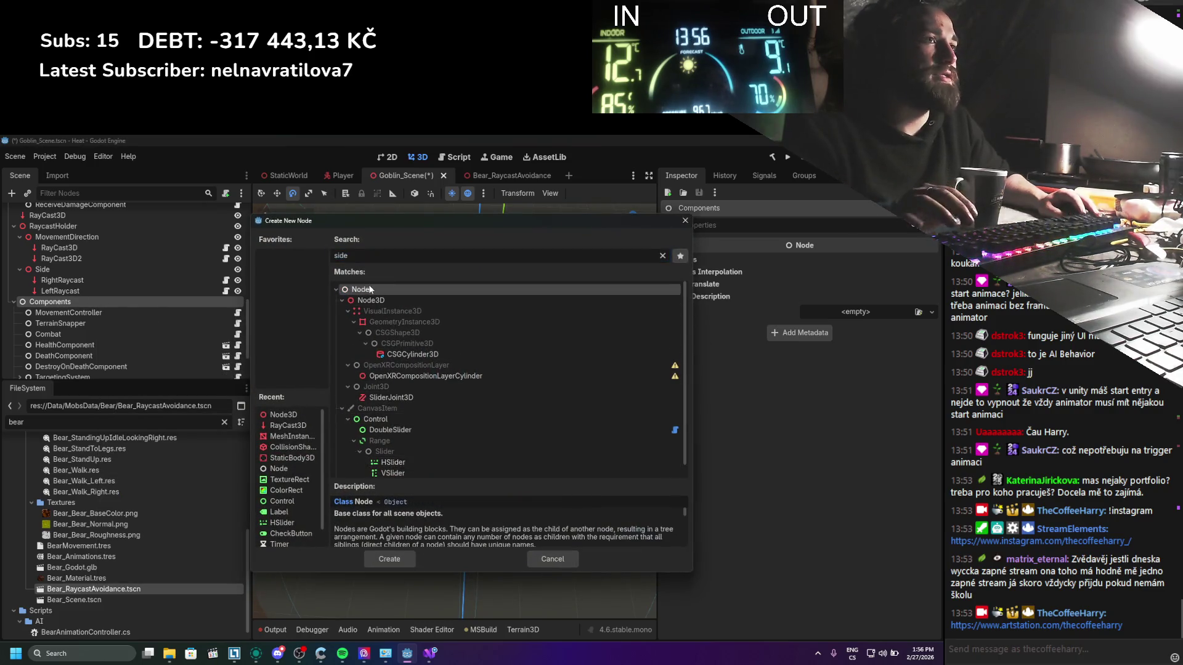
pyautogui.doubleClick(369, 289)
pyautogui.moveTo(109, 372)
pyautogui.mouseDown()
pyautogui.moveTo(111, 250)
pyautogui.moveTo(93, 251)
pyautogui.mouseUp()
pyautogui.doubleClick(94, 252)
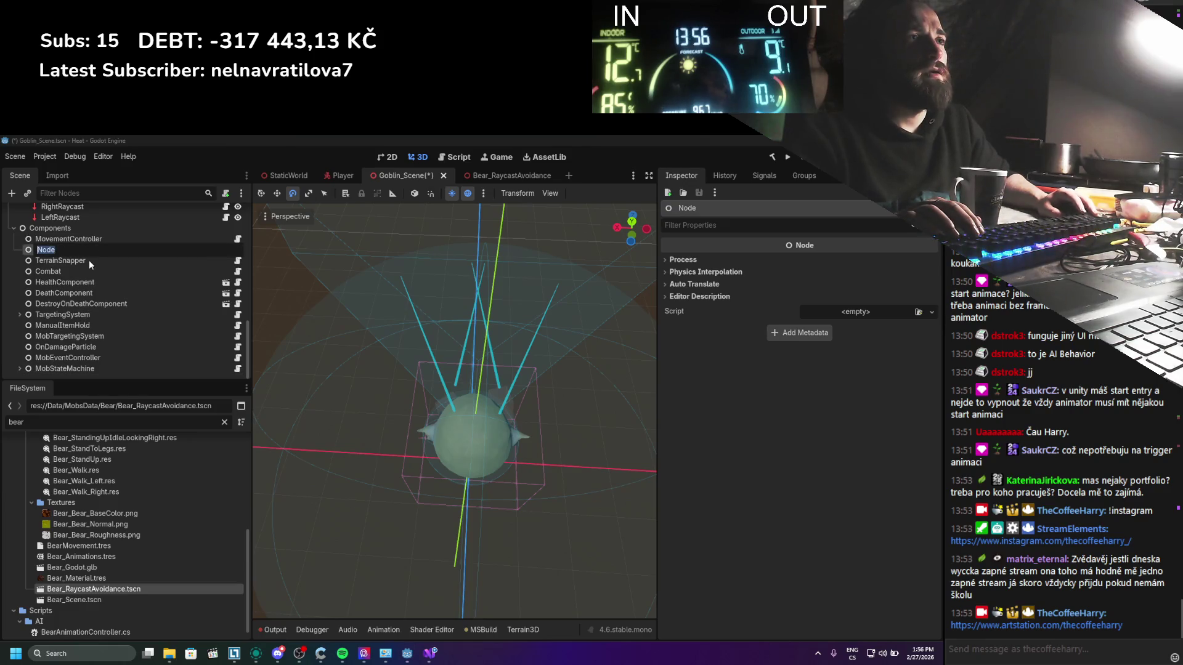
pyautogui.write('RotationController')
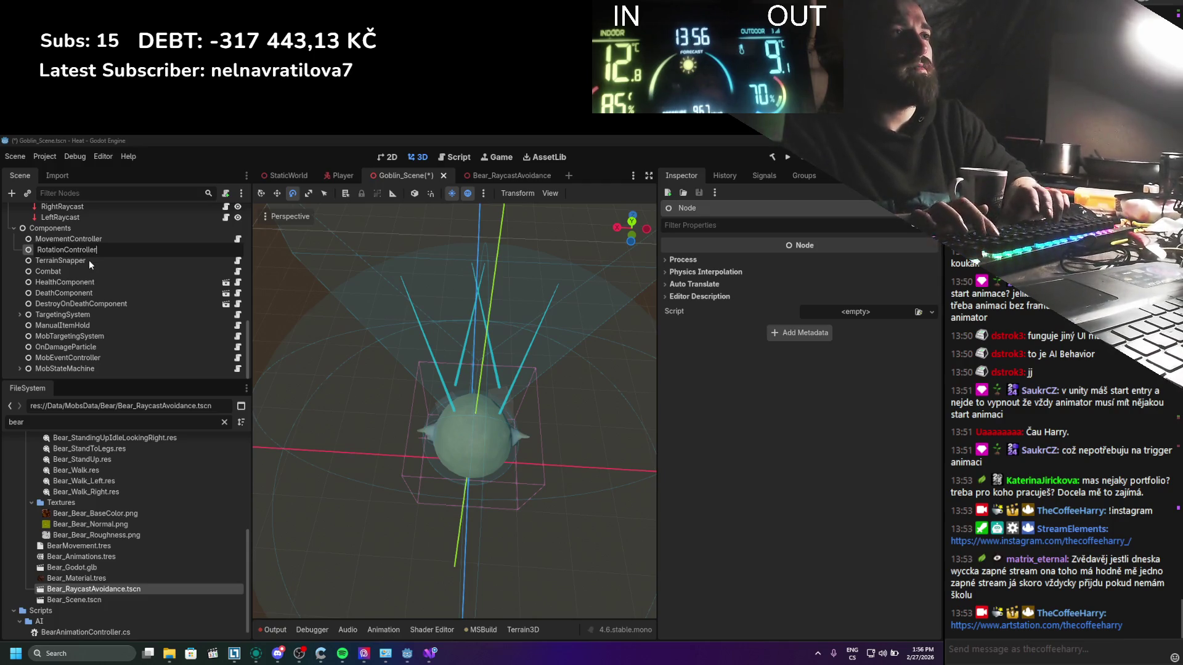
pyautogui.press('Return')
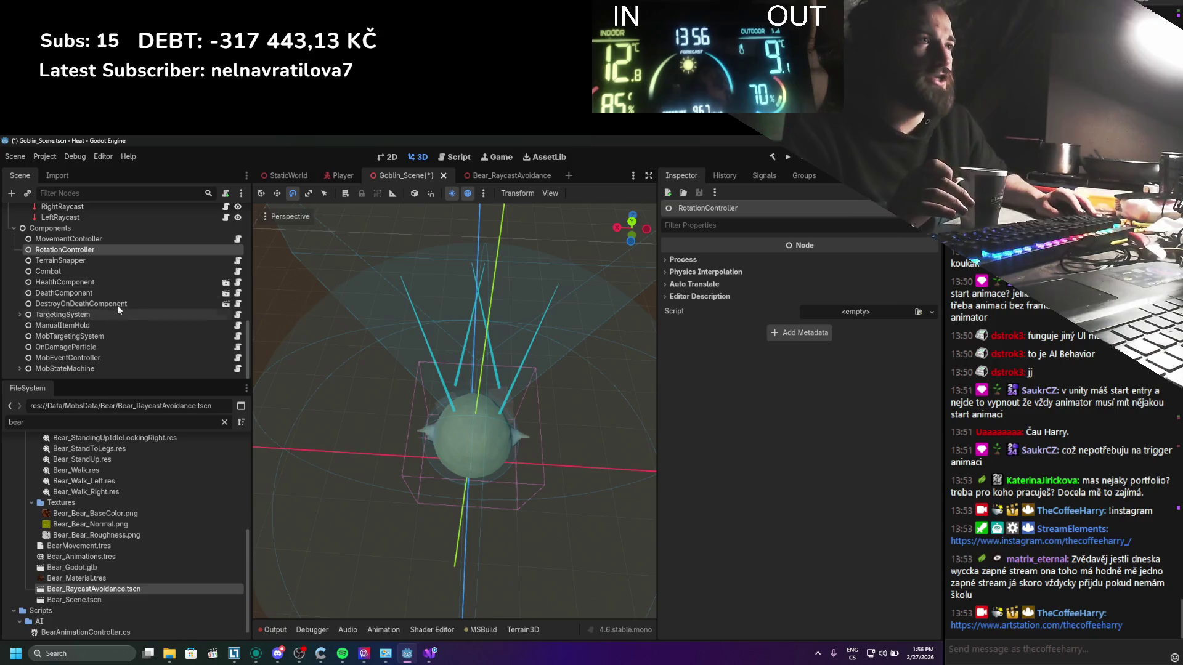
pyautogui.scroll(5, 109, 563)
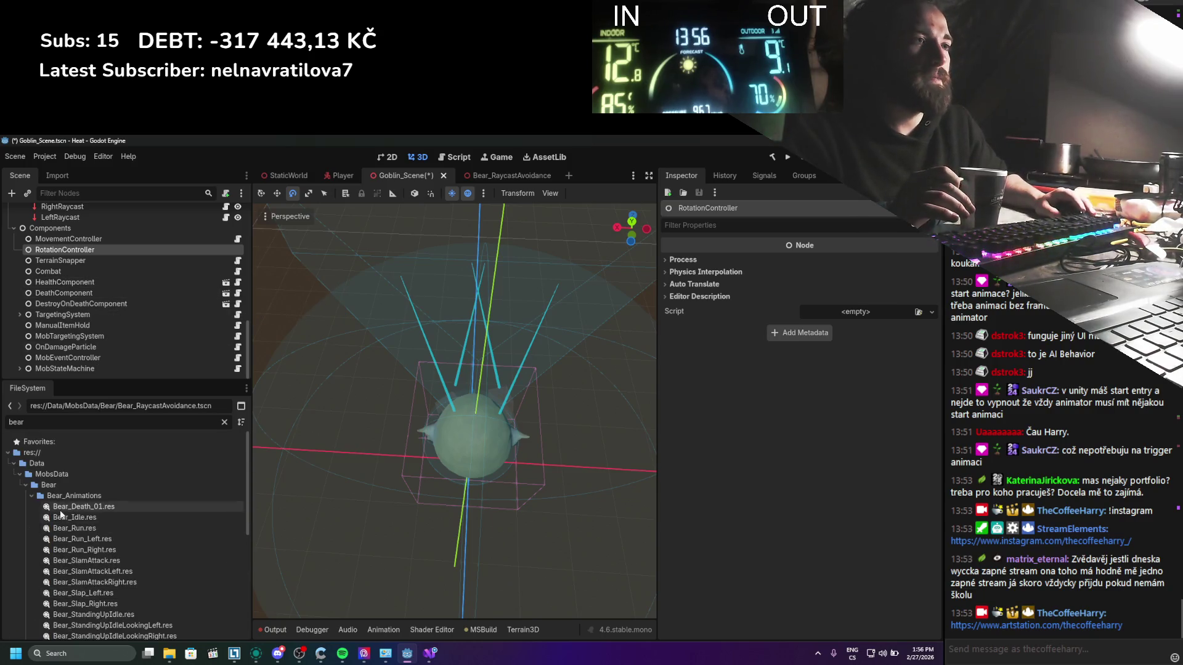
# Step: Clear the bear filter and collapse the Bear, Bear_Animations, MobsData and CollisionAvoidance folders
pyautogui.click(31, 496)
pyautogui.click(26, 485)
pyautogui.click(224, 422)
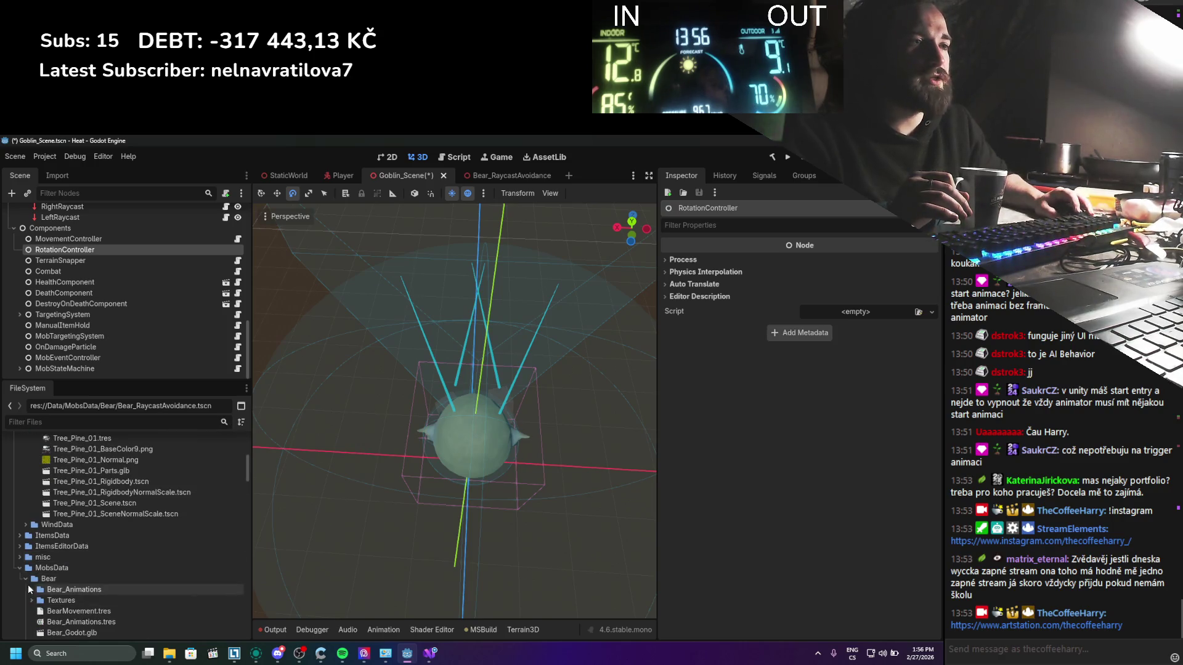
pyautogui.click(19, 568)
pyautogui.scroll(-3, 26, 616)
pyautogui.scroll(-3, 26, 624)
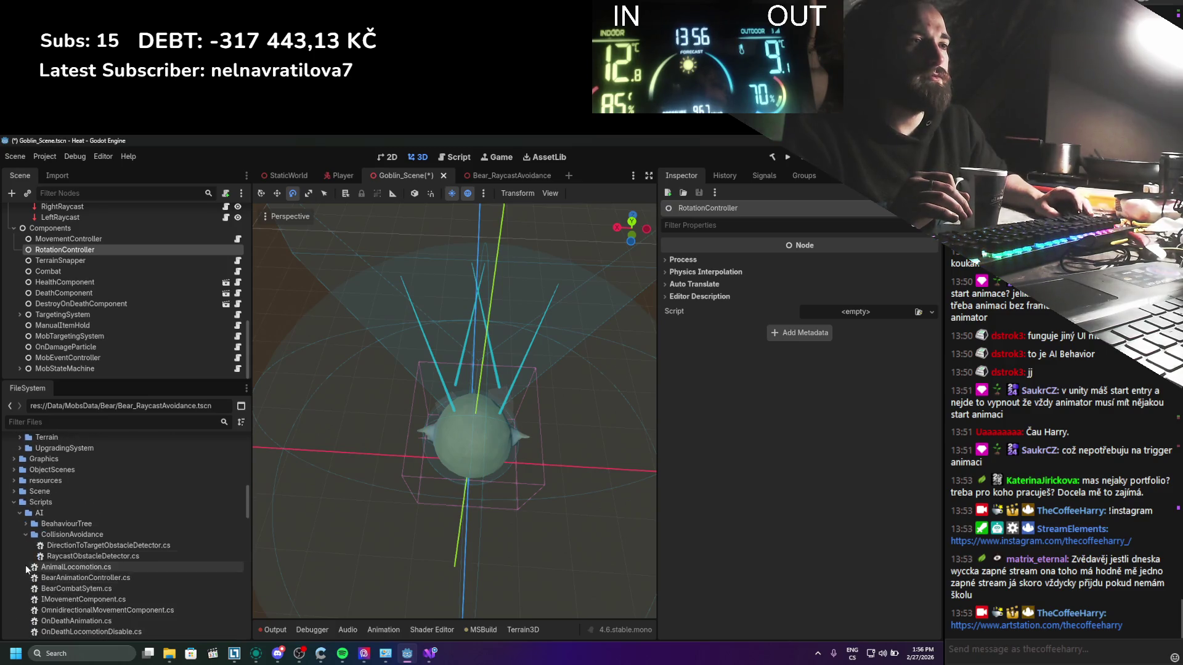
pyautogui.click(26, 534)
pyautogui.scroll(-2, 27, 536)
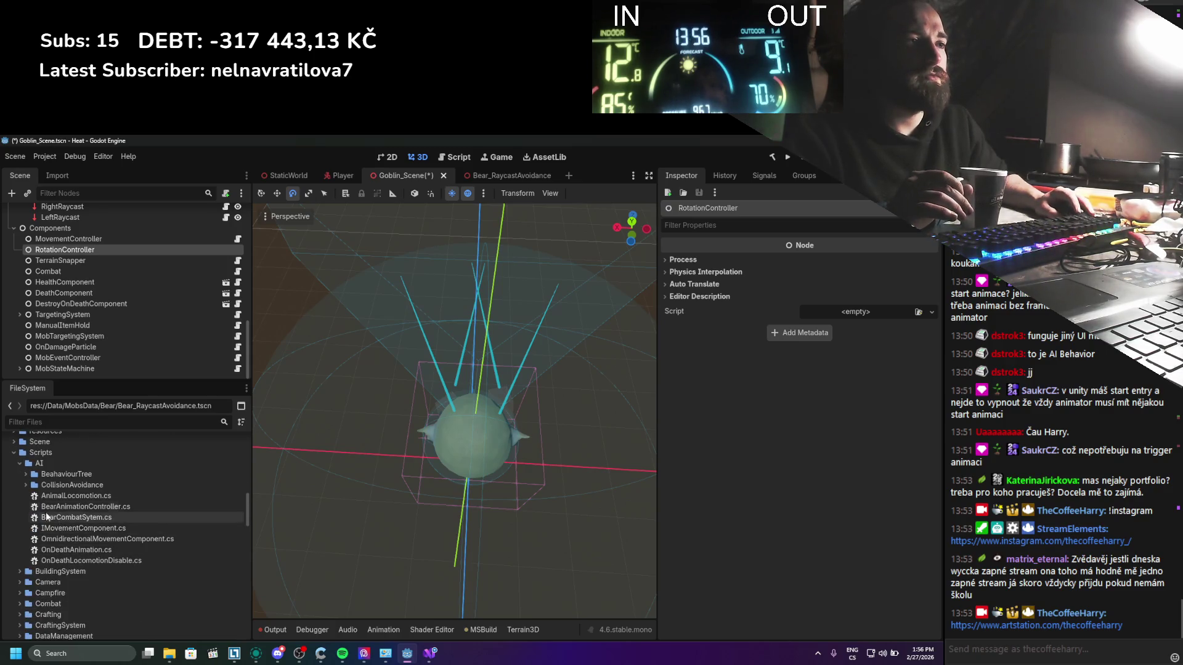
# Step: Start a new script in the Scripts/AI folder via Create New > Script
pyautogui.rightClick(43, 463)
pyautogui.click(153, 448)
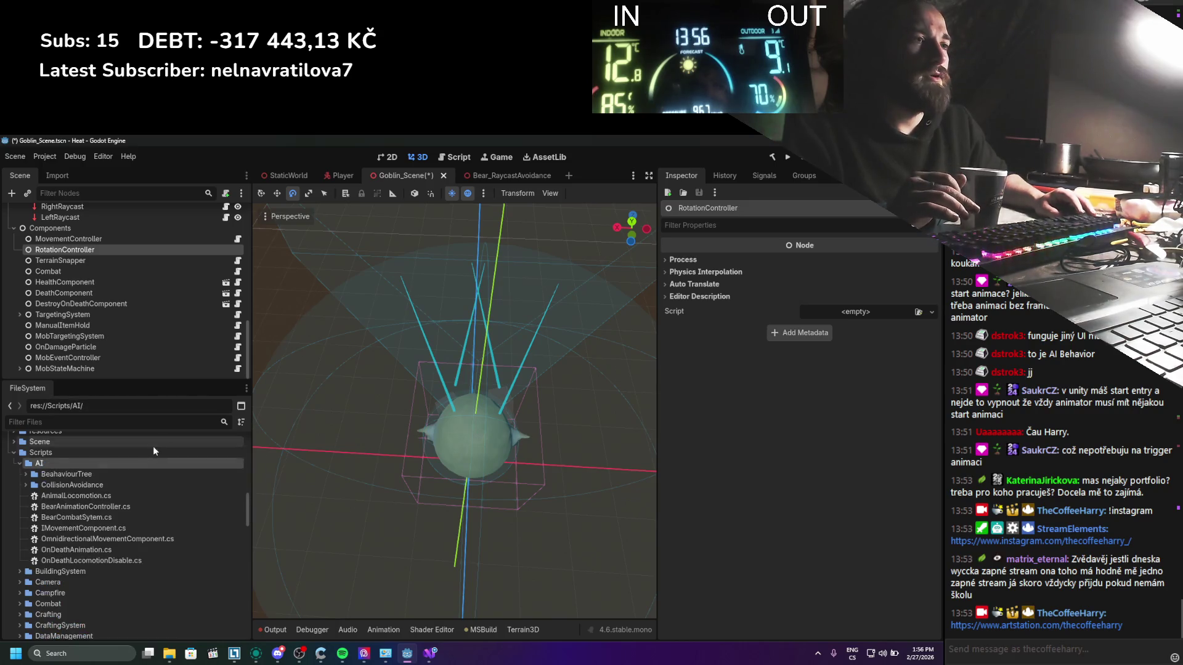
pyautogui.rightClick(85, 462)
pyautogui.moveTo(176, 466)
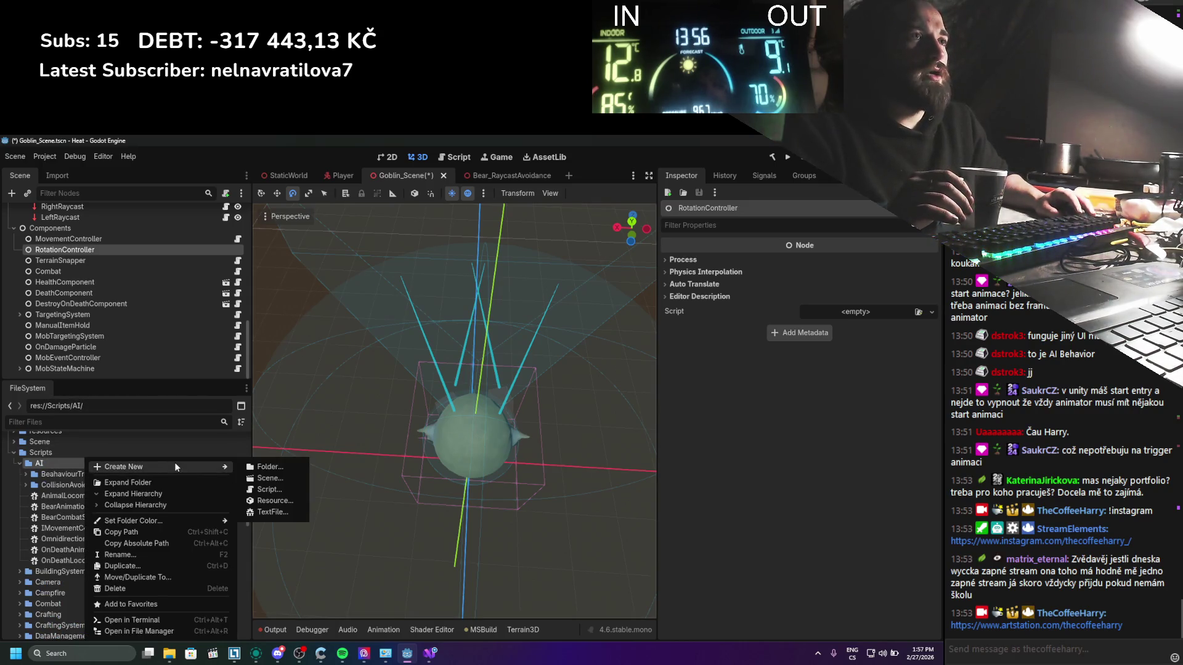
pyautogui.click(269, 489)
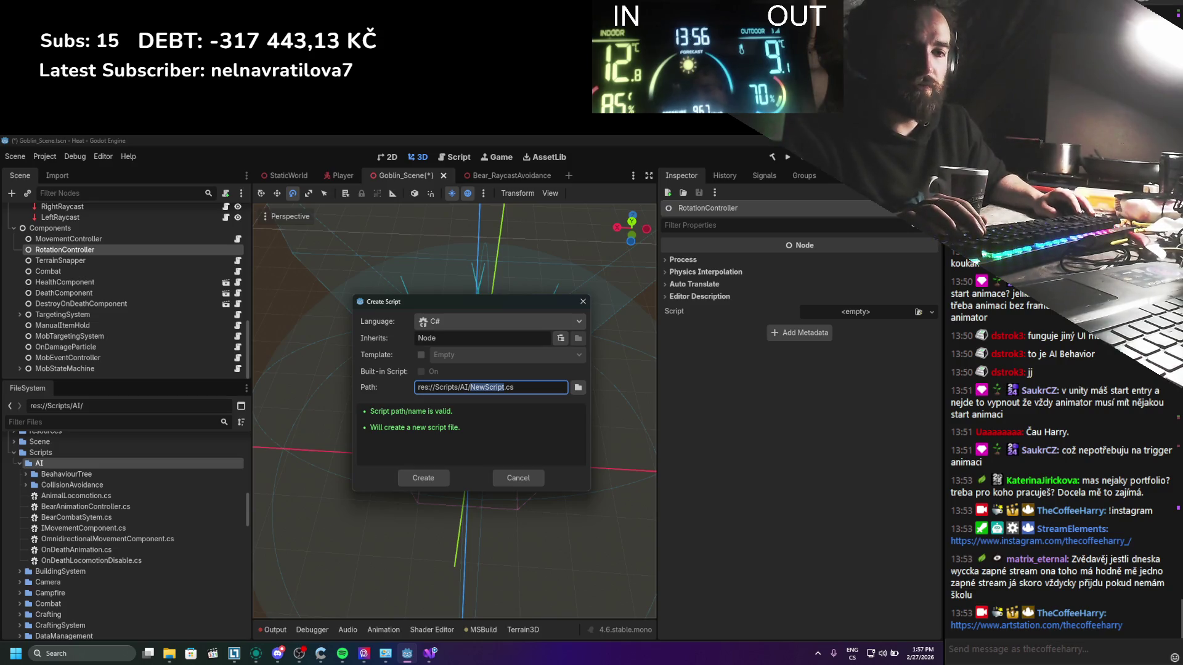
pyautogui.hotkey('alt', 'Tab')
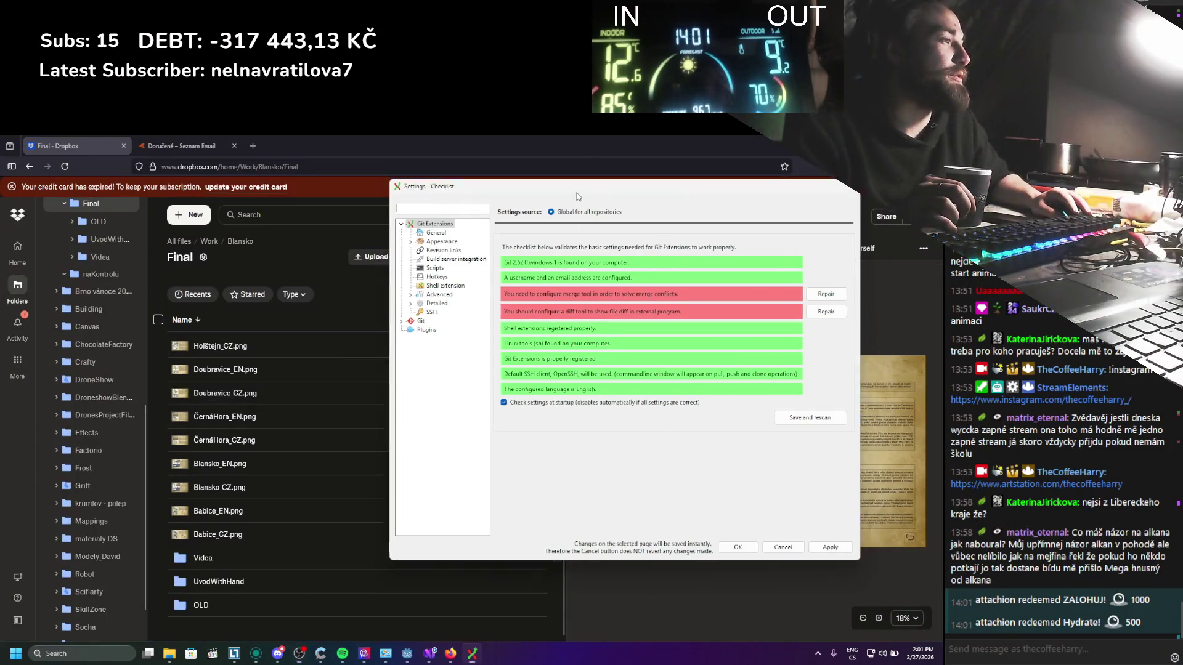
# Step: Dismiss the settings checklist and close the Dropbox browser tab
pyautogui.moveTo(493, 184); pyautogui.dragTo(312, 200)
pyautogui.click(616, 561)
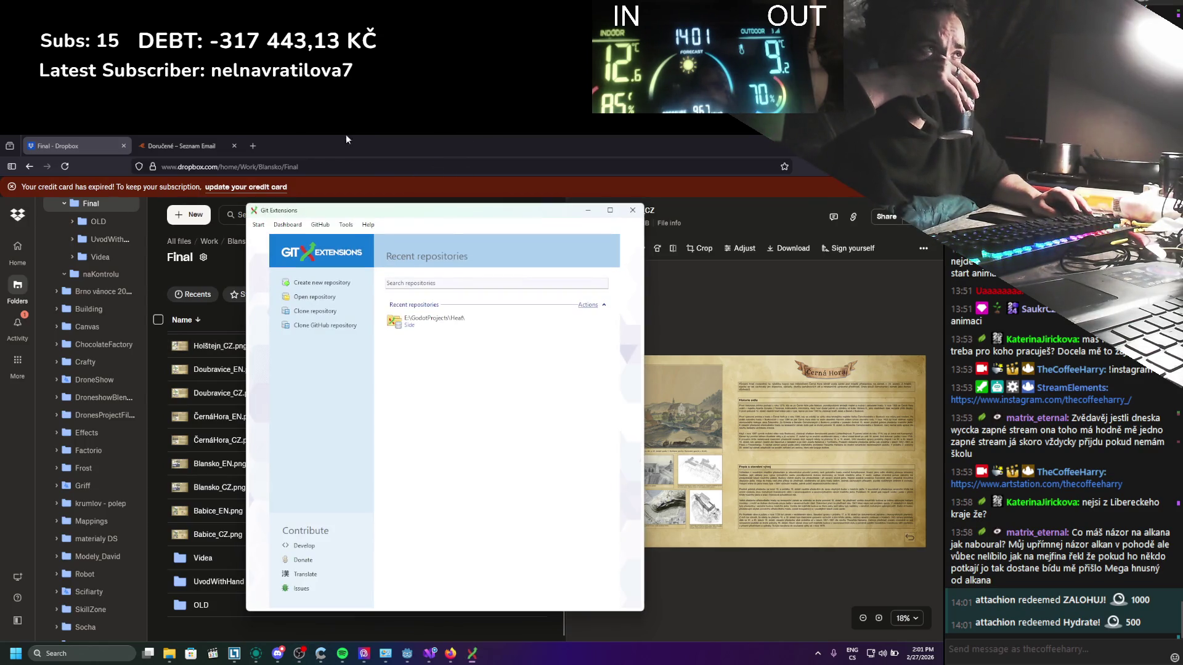
pyautogui.click(252, 146)
pyautogui.click(125, 140)
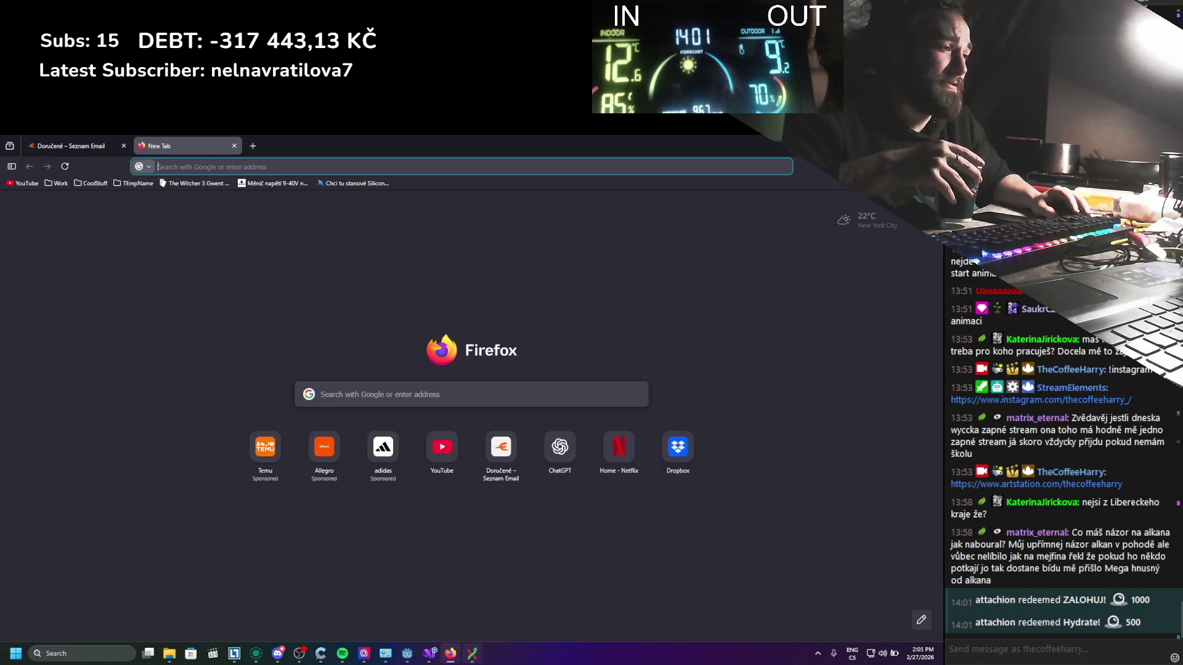
# Step: Open the E:\GodotProjects\Heat\ repository, widen its window, and bring up the commit dialog
pyautogui.click(434, 317)
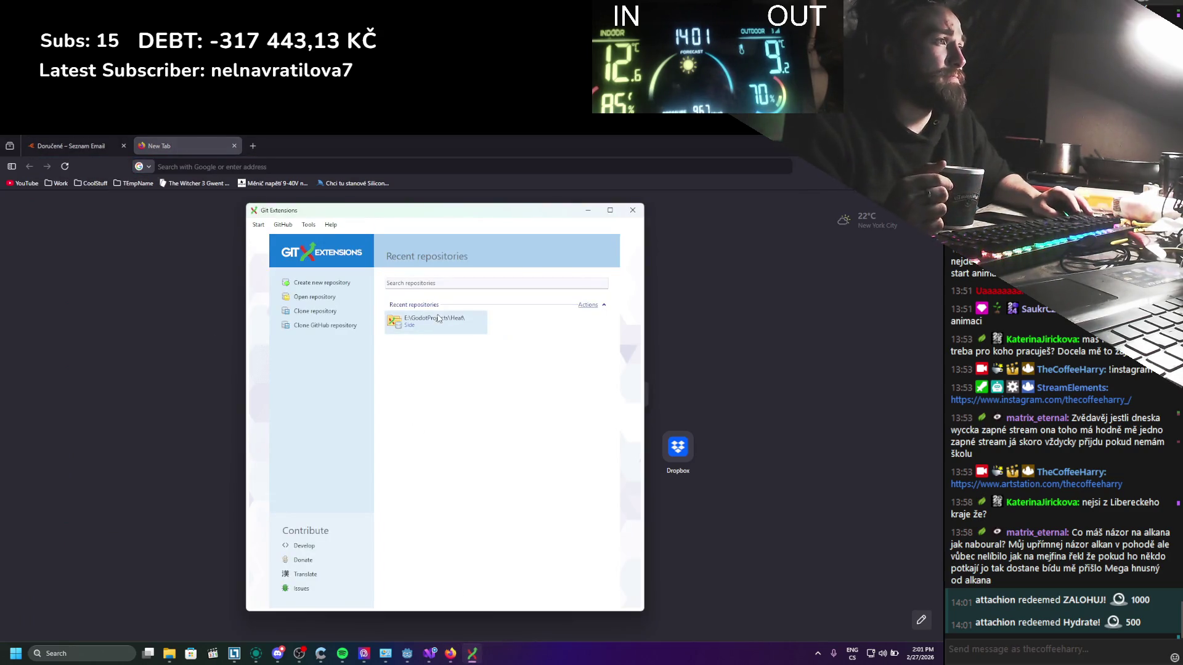
pyautogui.moveTo(645, 317); pyautogui.dragTo(937, 317)
pyautogui.moveTo(490, 210); pyautogui.dragTo(329, 198)
pyautogui.click(333, 226)
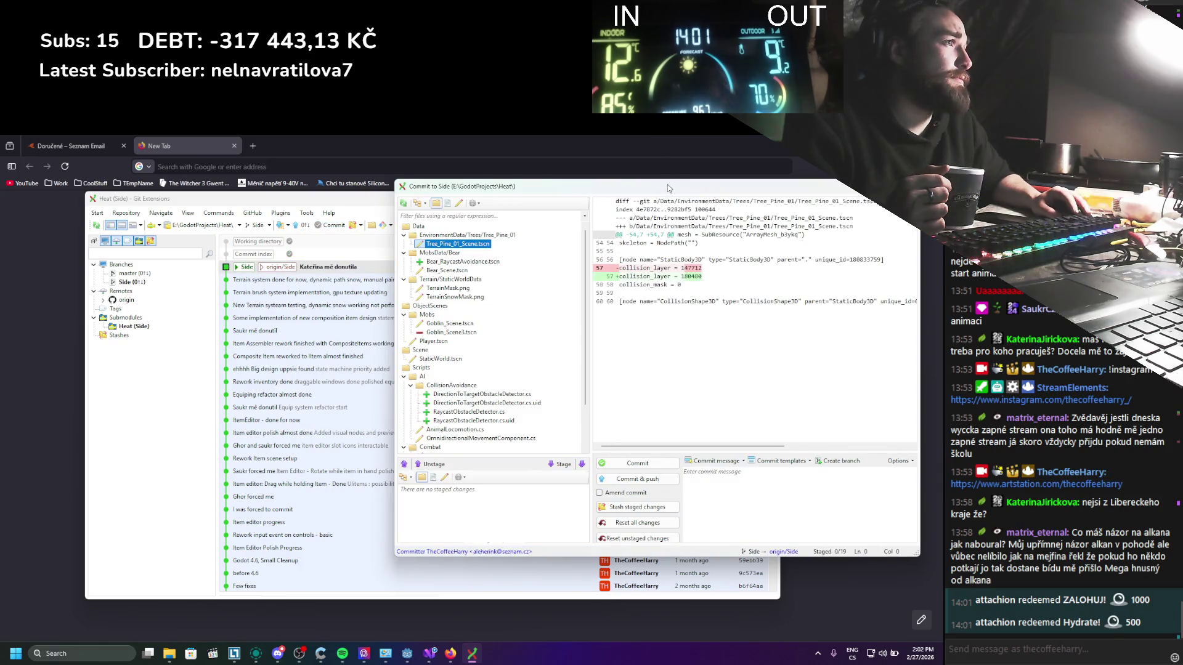
# Step: Write the commit message 'started working on avoidance for multidirection movement mobs'
pyautogui.moveTo(667, 188); pyautogui.dragTo(611, 190)
pyautogui.click(681, 510)
pyautogui.write('Ata')
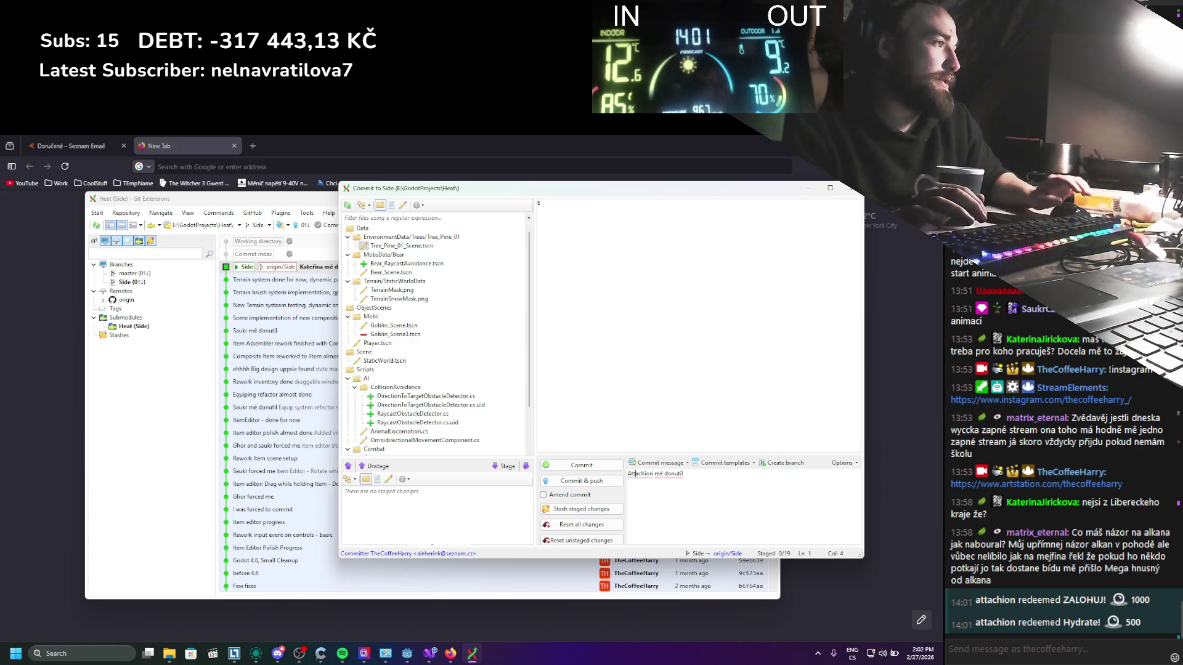
pyautogui.click(711, 475)
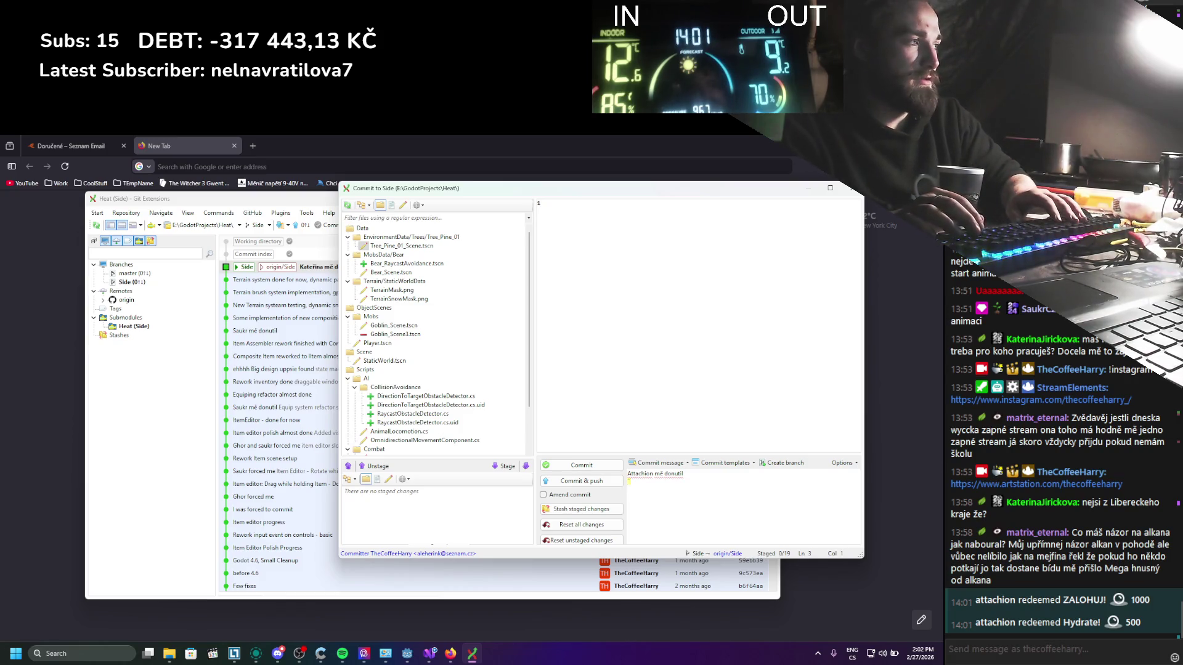
pyautogui.write('-tarted working on a')
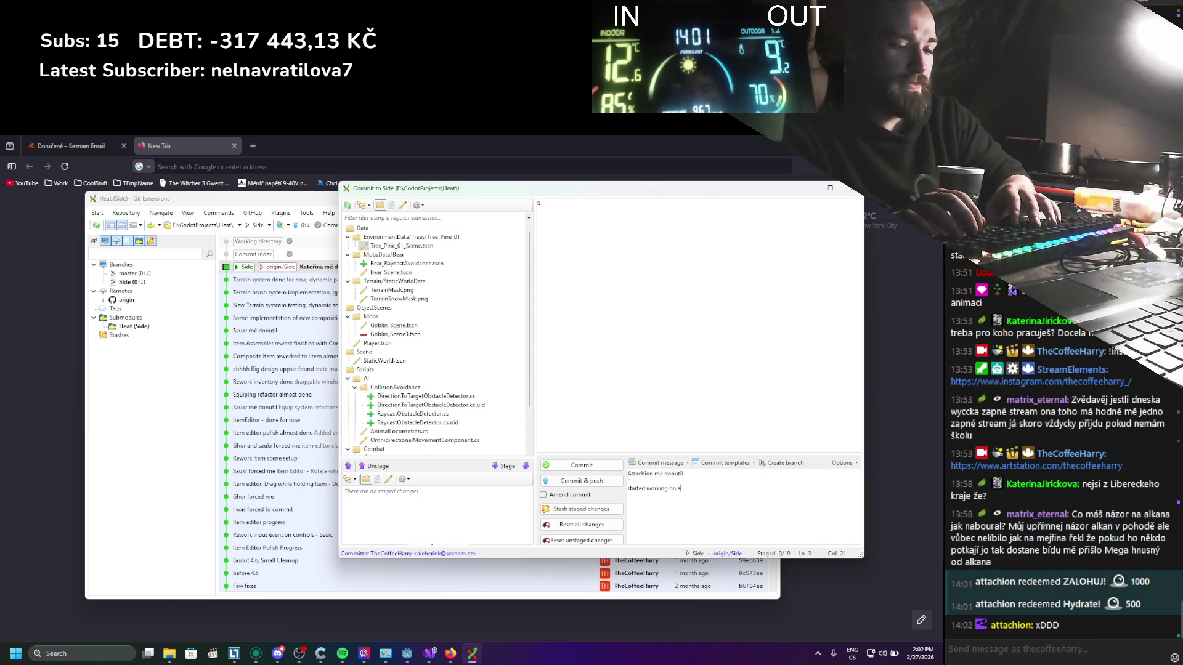
pyautogui.write('idance dfo')
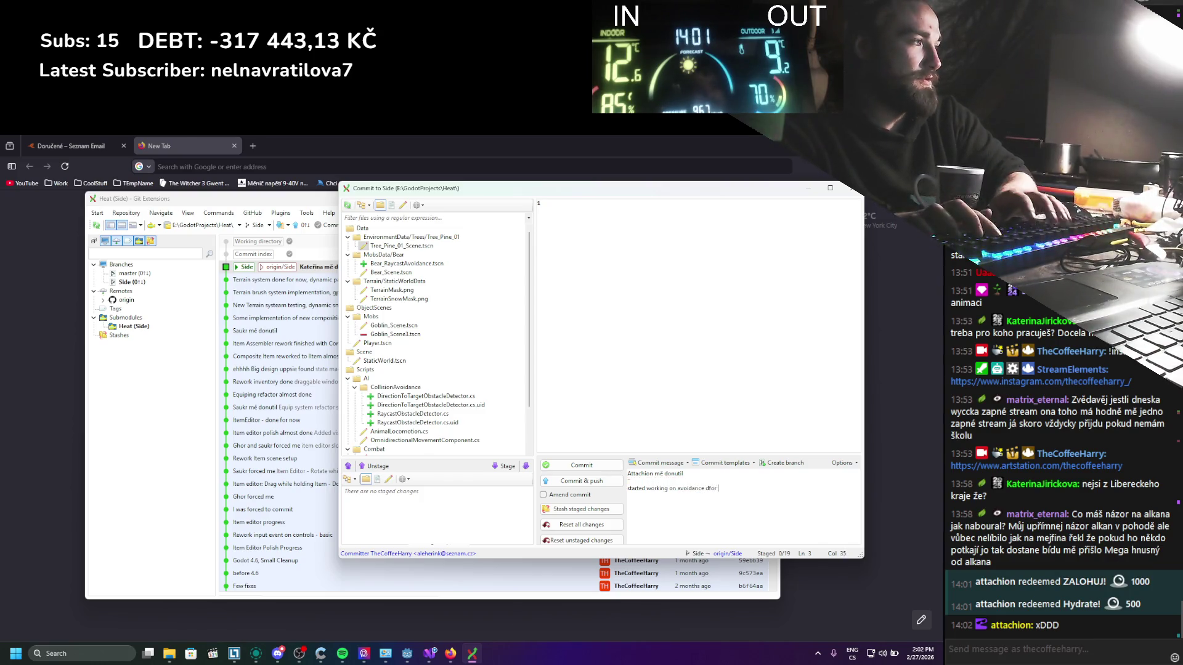
pyautogui.write('r')
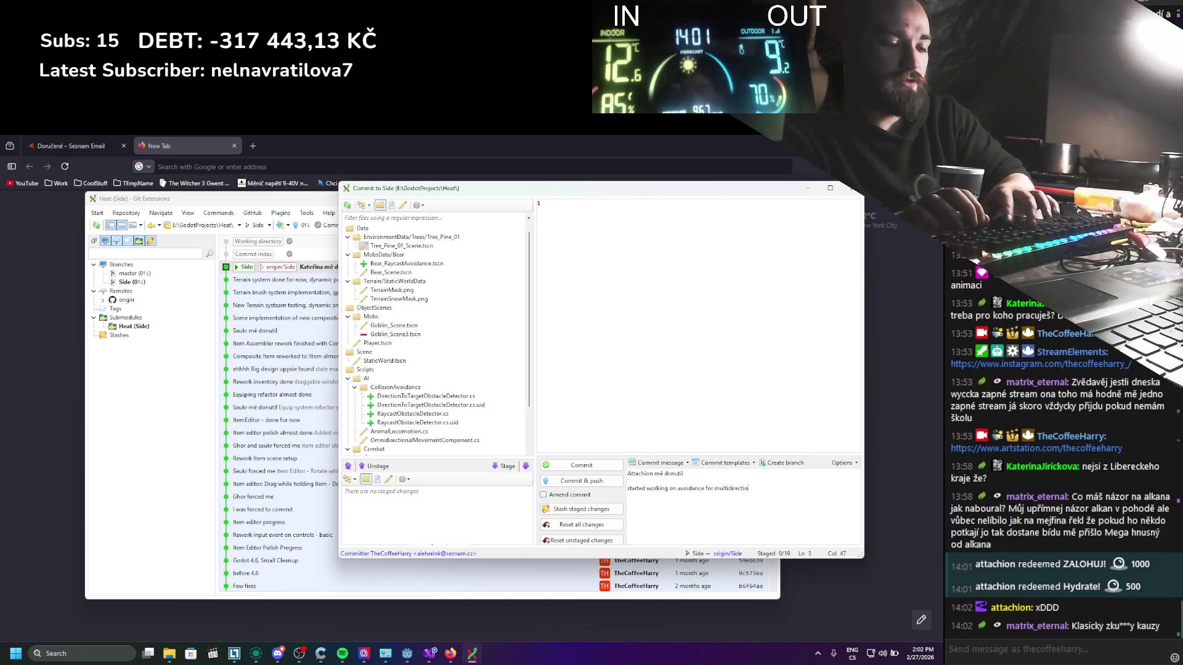
pyautogui.write('bs')
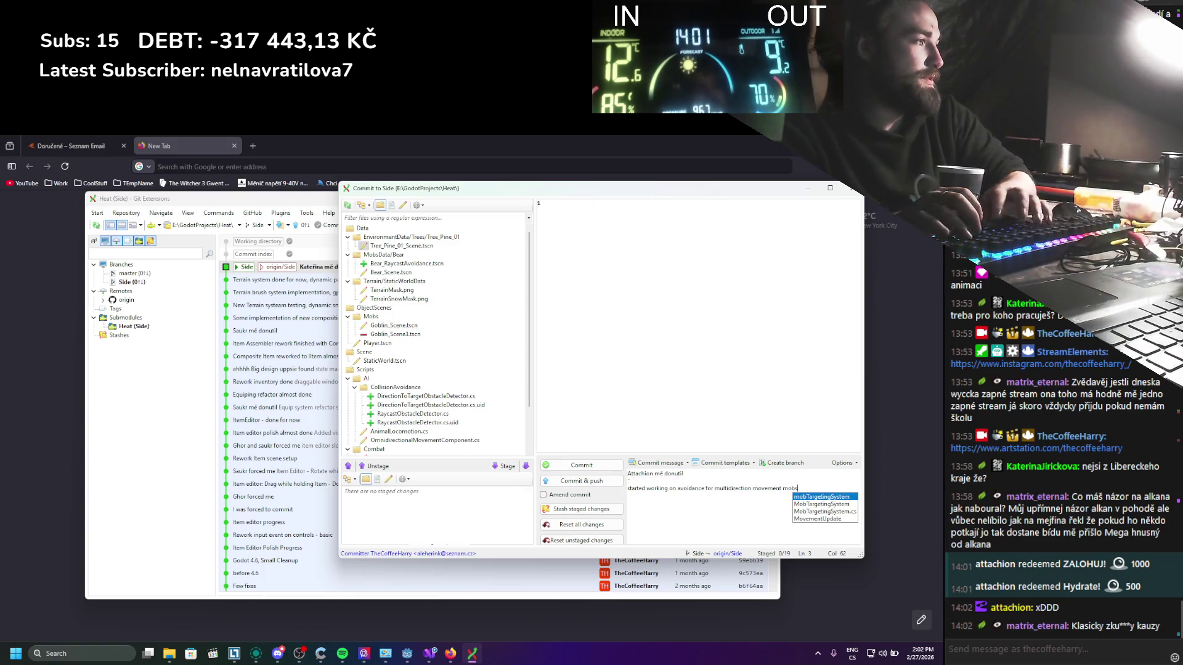
# Step: Commit and push, staging all 19 unstaged changed files
pyautogui.click(551, 479)
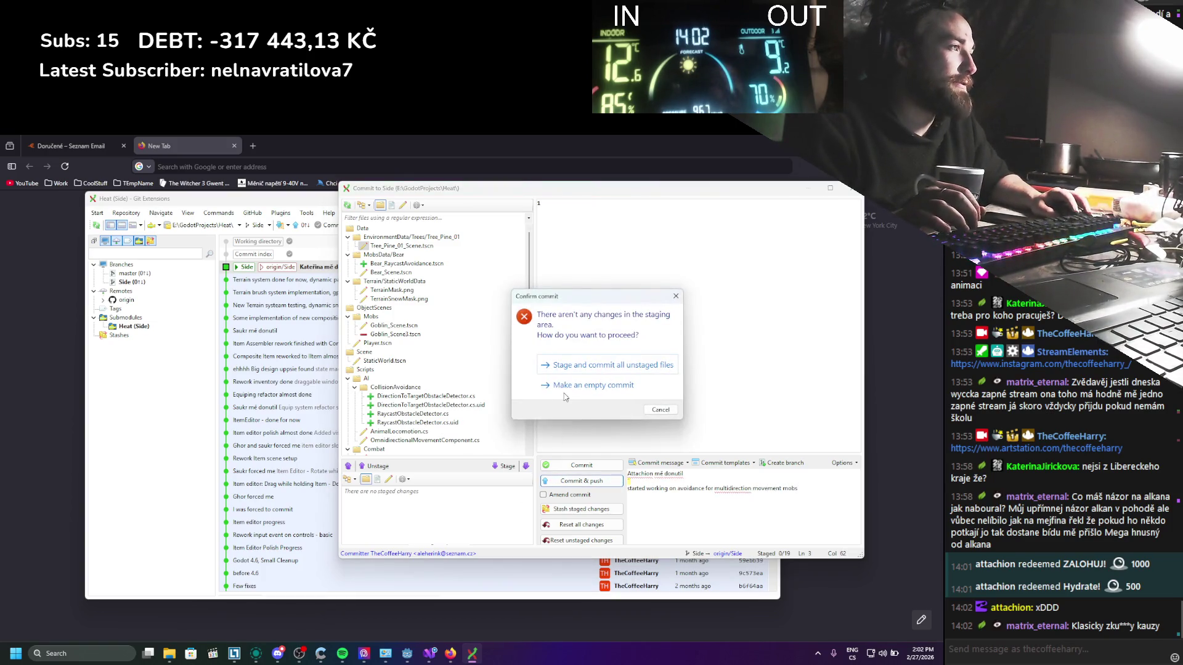
pyautogui.press('Escape')
pyautogui.click(525, 466)
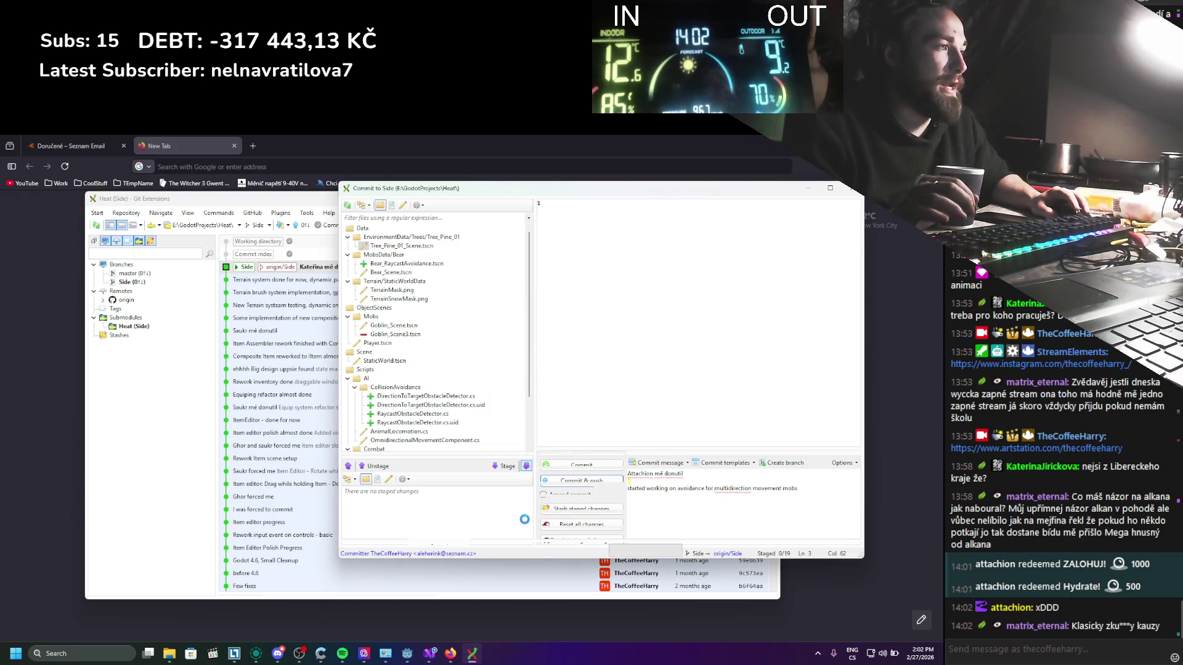
# Step: Let the push to origin finish, close its progress window, and narrow the repository window
pyautogui.click(569, 479)
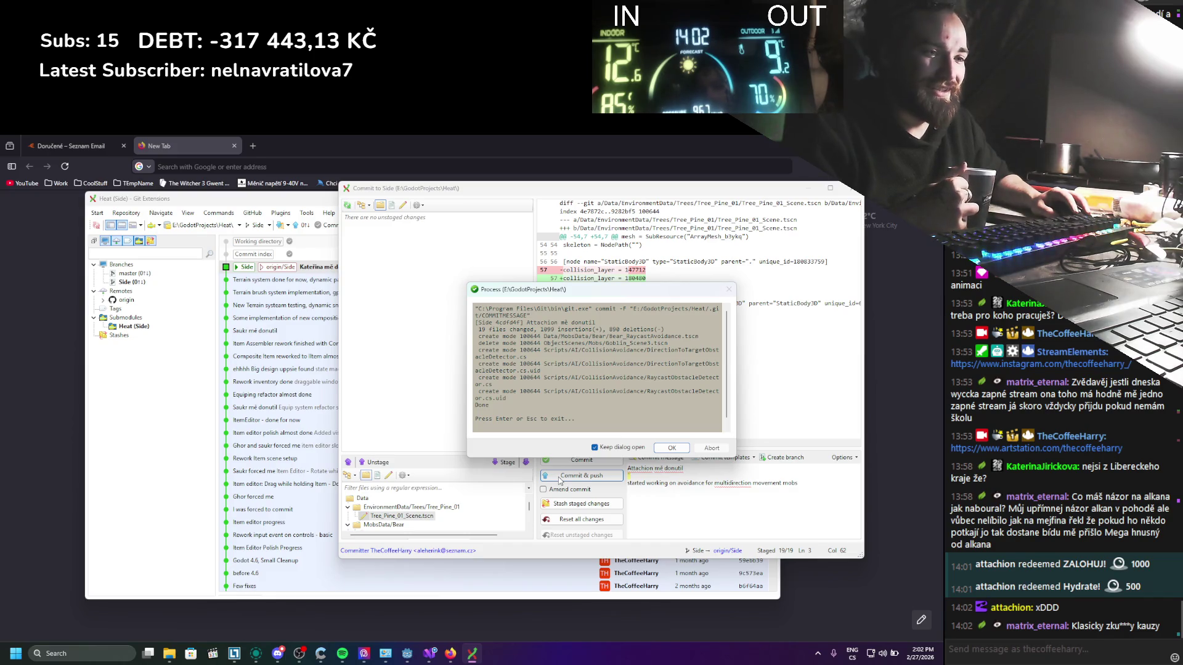
pyautogui.click(665, 449)
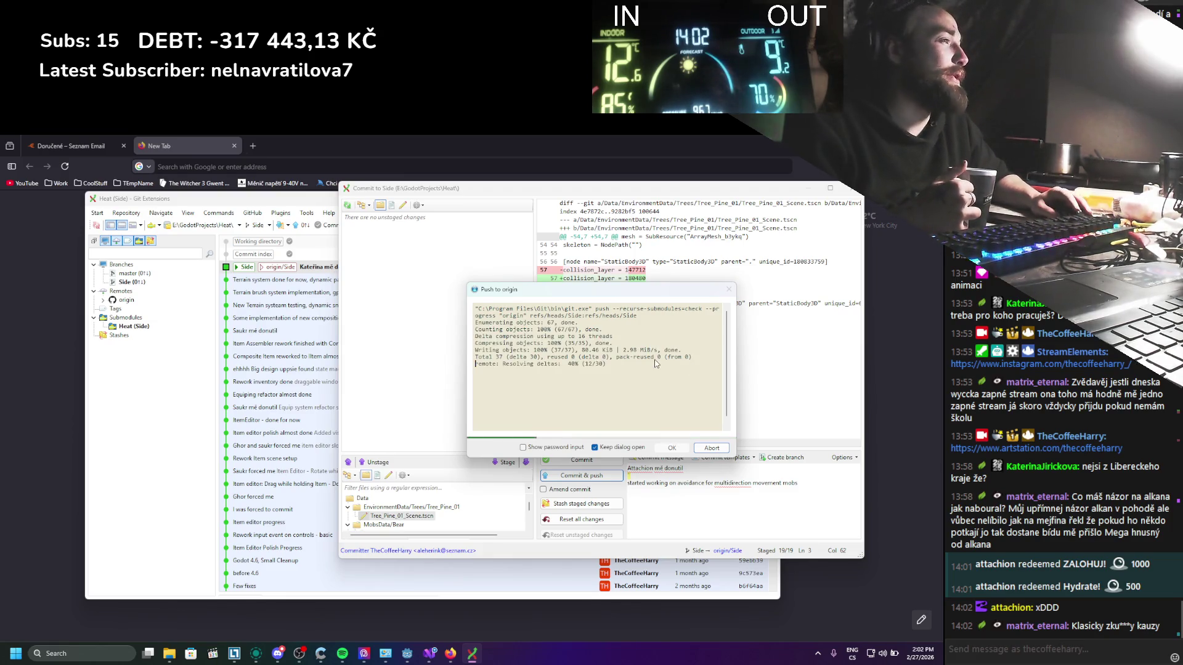
pyautogui.click(674, 448)
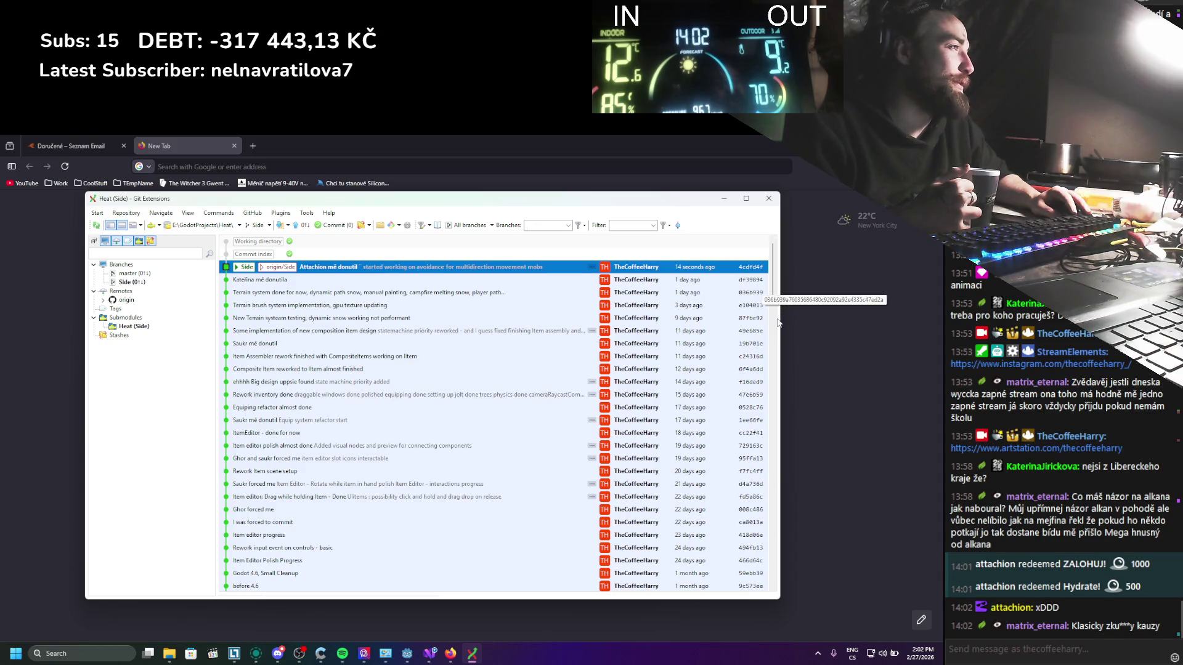
pyautogui.moveTo(780, 319)
pyautogui.mouseDown()
pyautogui.moveTo(845, 357)
pyautogui.moveTo(590, 379)
pyautogui.moveTo(741, 401)
pyautogui.moveTo(702, 394)
pyautogui.mouseUp()
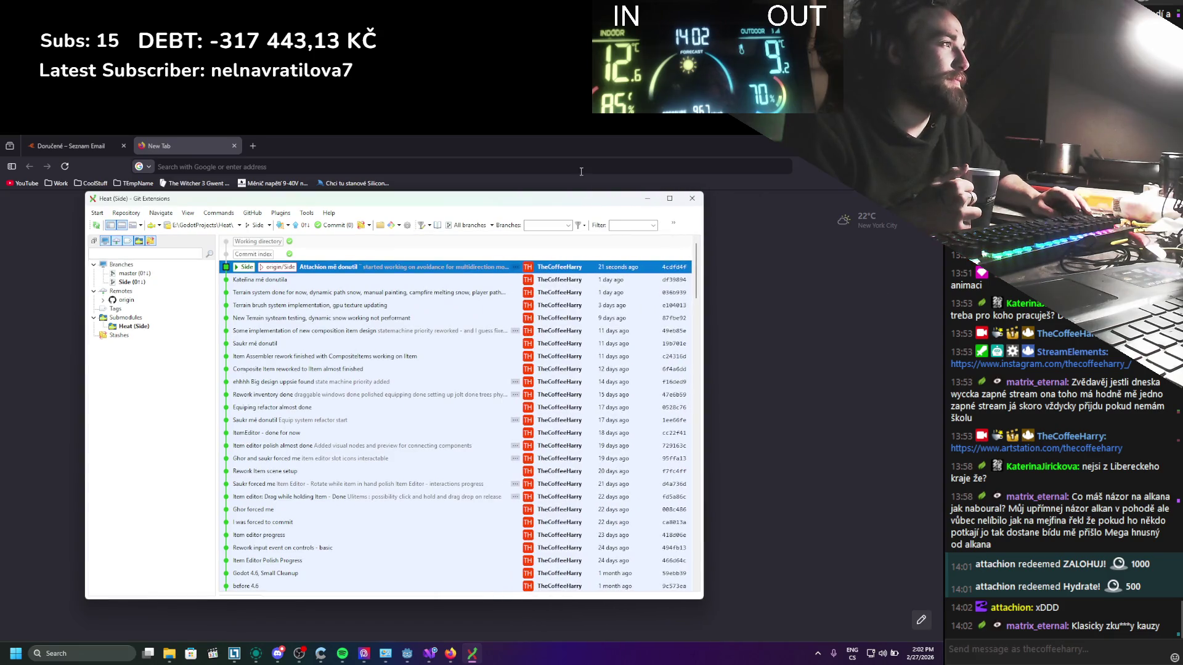
# Step: Minimize the Git Extensions window to the taskbar
pyautogui.click(647, 199)
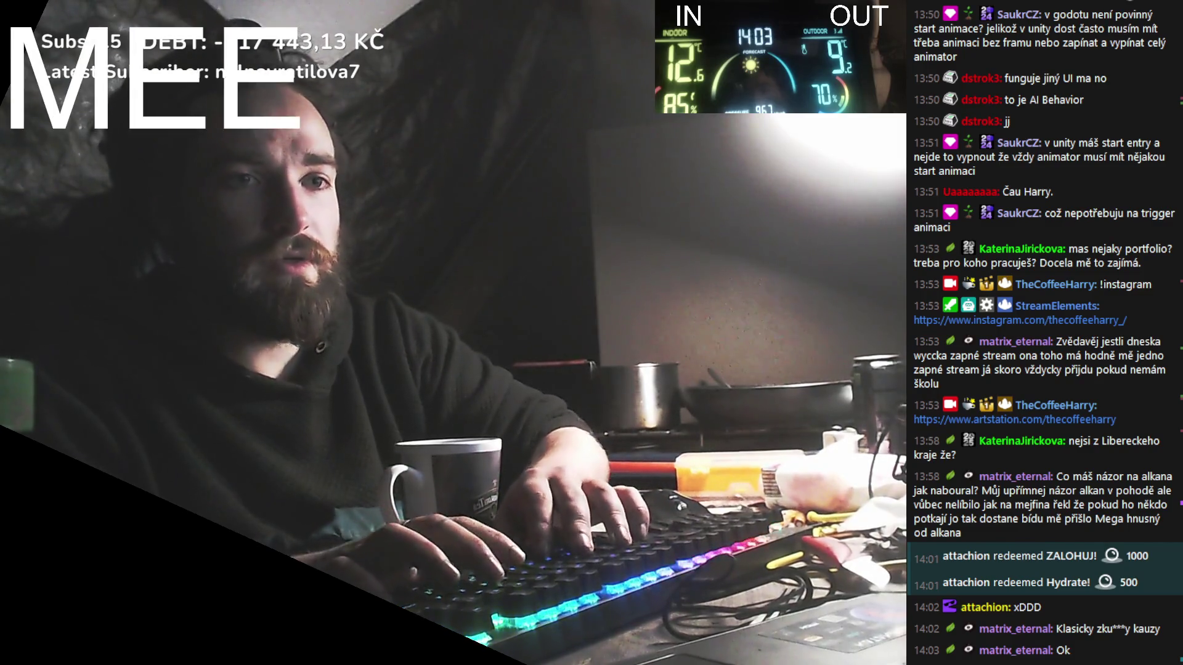
# Step: Show the caption 'Mám meeting 15 min pauza' in the stream overlay
pyautogui.press('BackSpace')
pyautogui.write('Mám mee')
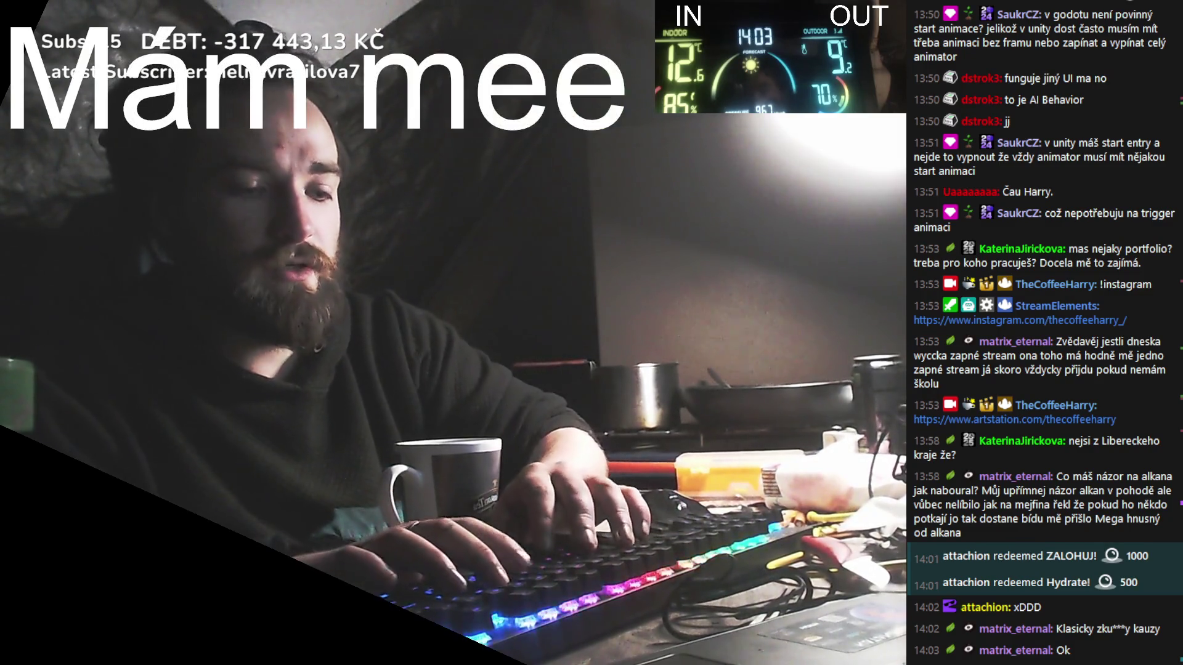
pyautogui.write('ting 15 m')
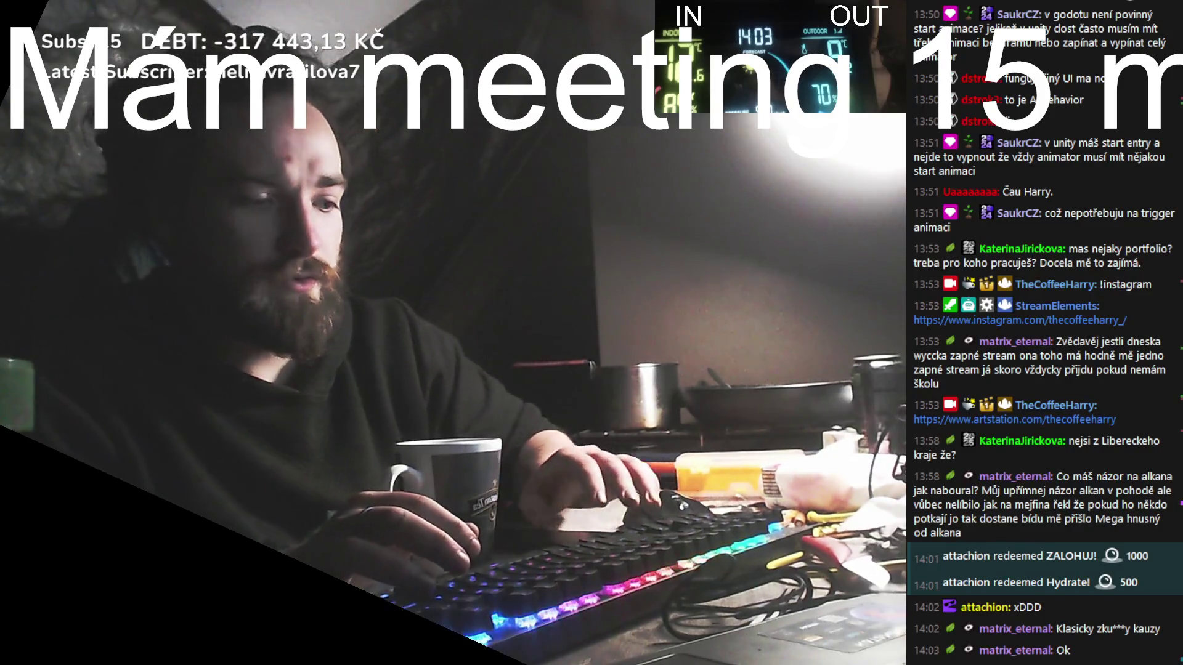
pyautogui.write('in pauza')
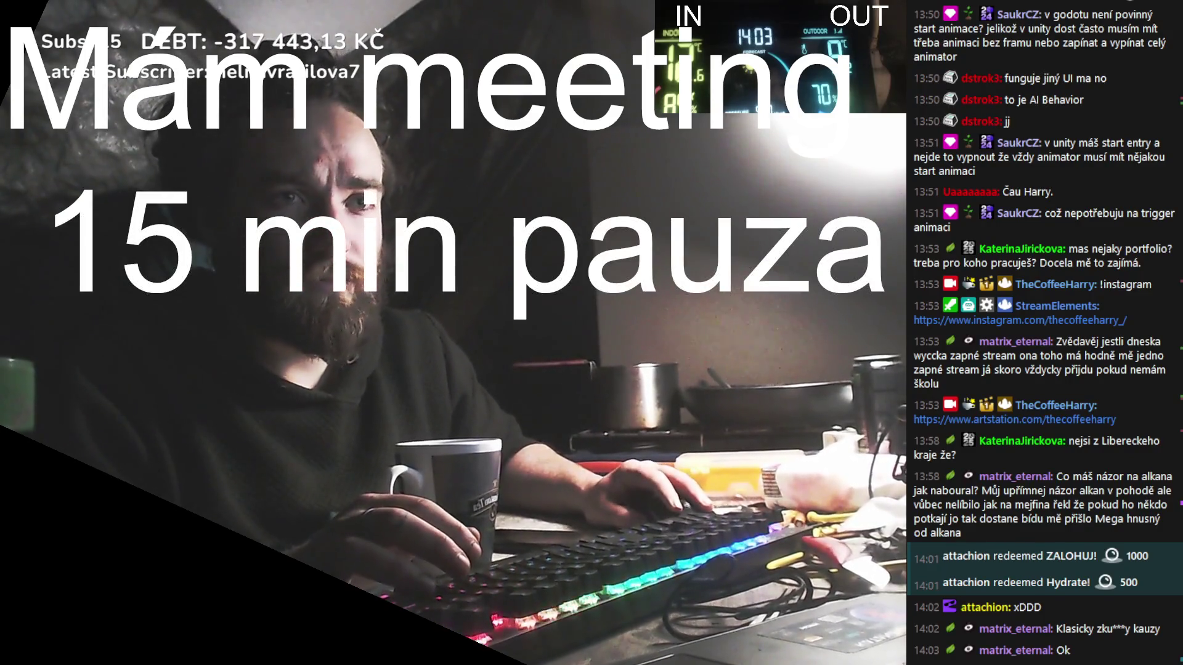
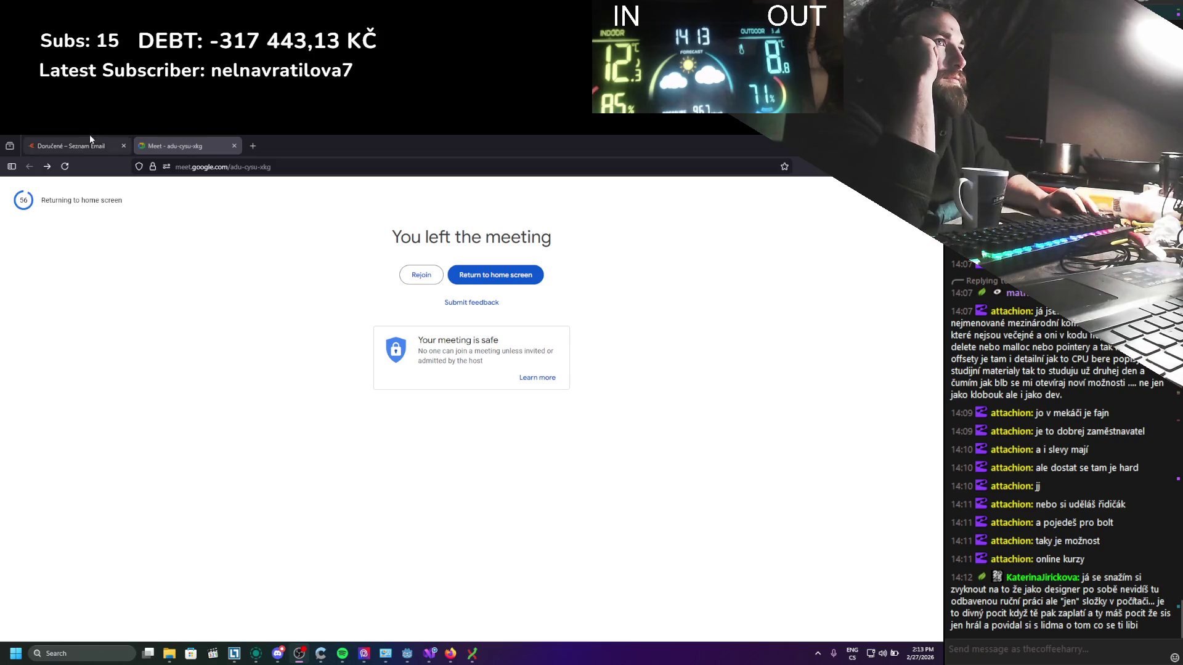
# Step: Close Firefox, raise the Spotify volume slightly, and return to Godot's Create Script dialog
pyautogui.hotkey('alt', 'F4')
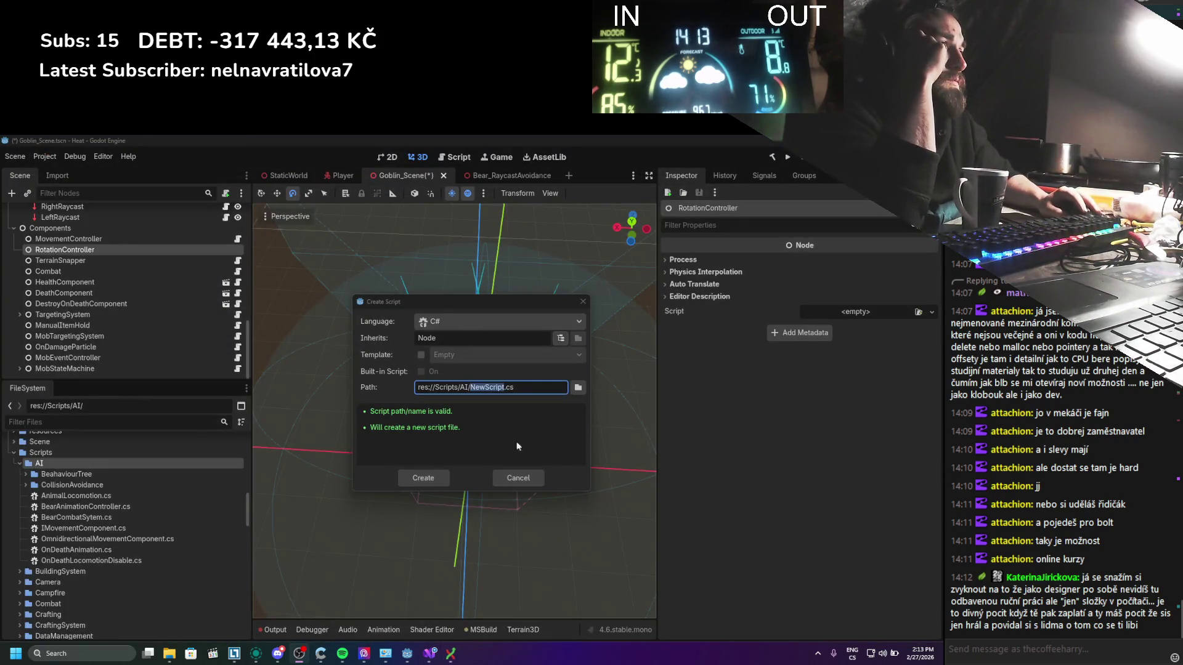
pyautogui.click(342, 654)
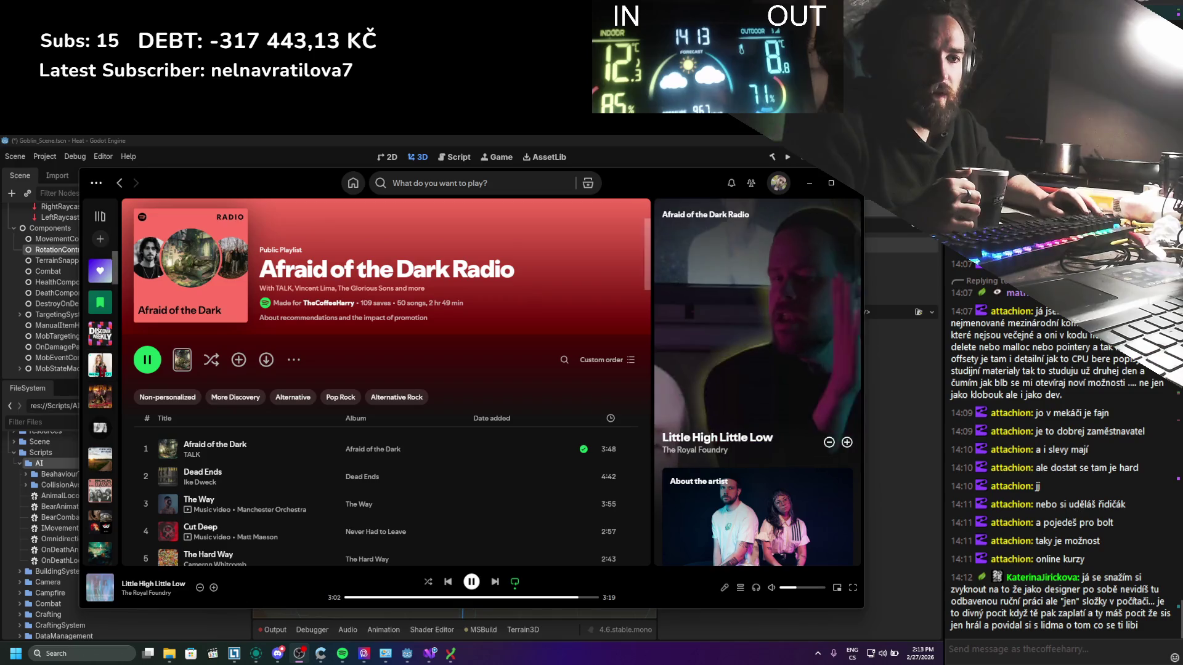
pyautogui.click(809, 588)
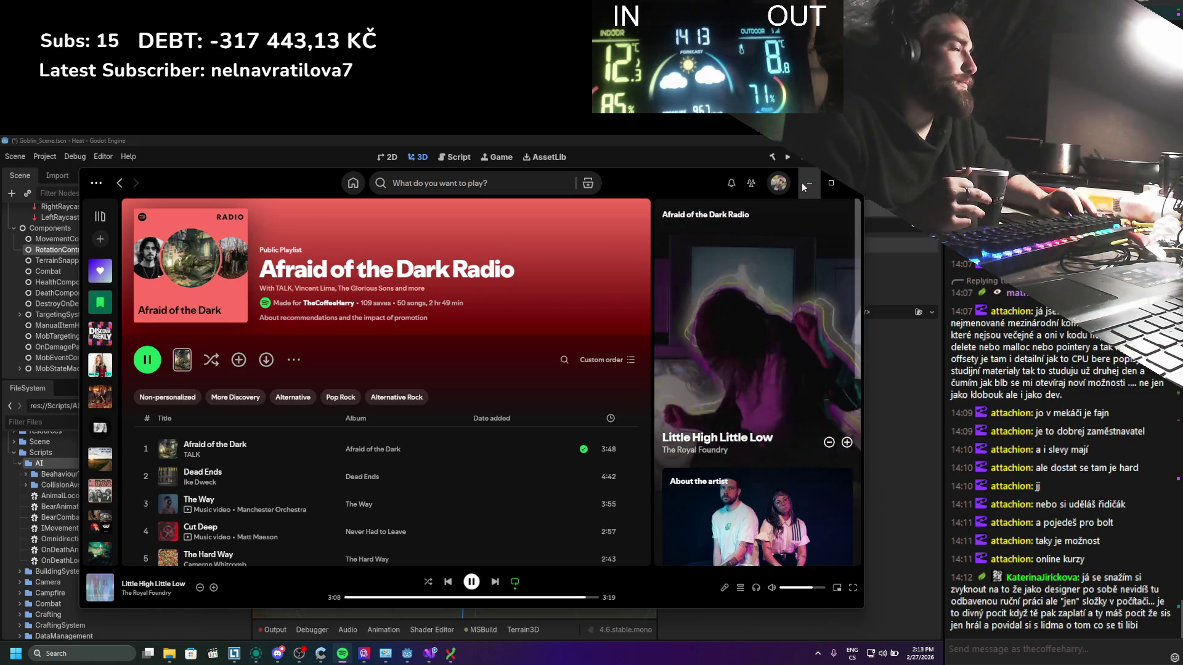
pyautogui.hotkey('alt', 'Tab')
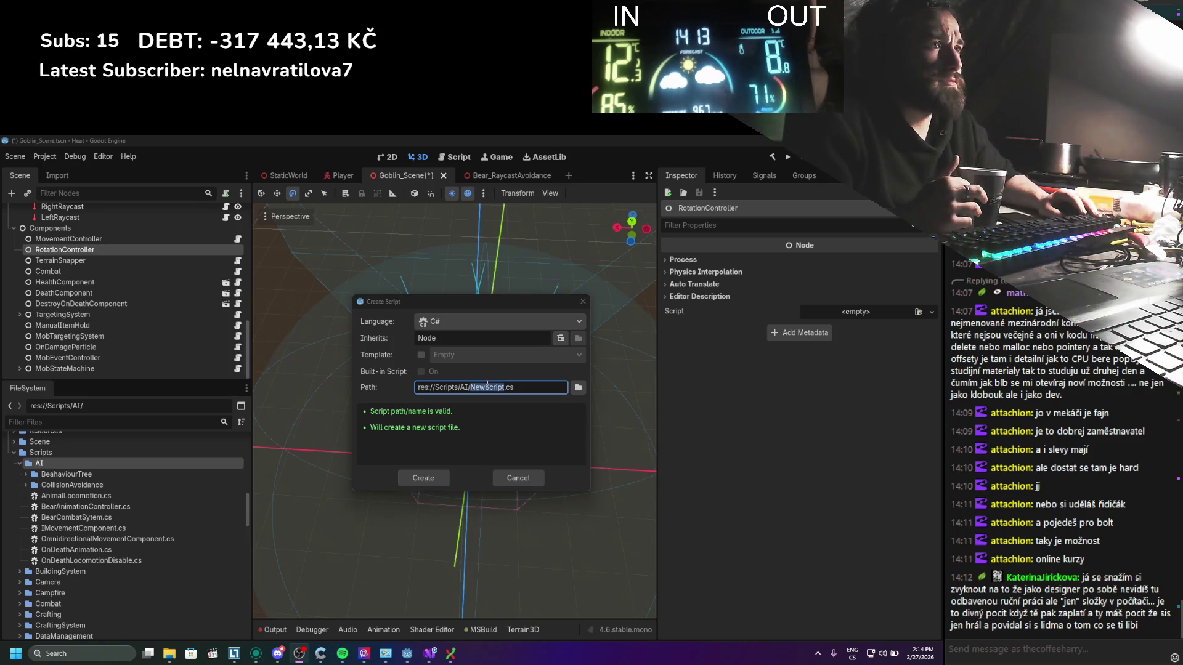
pyautogui.click(487, 386)
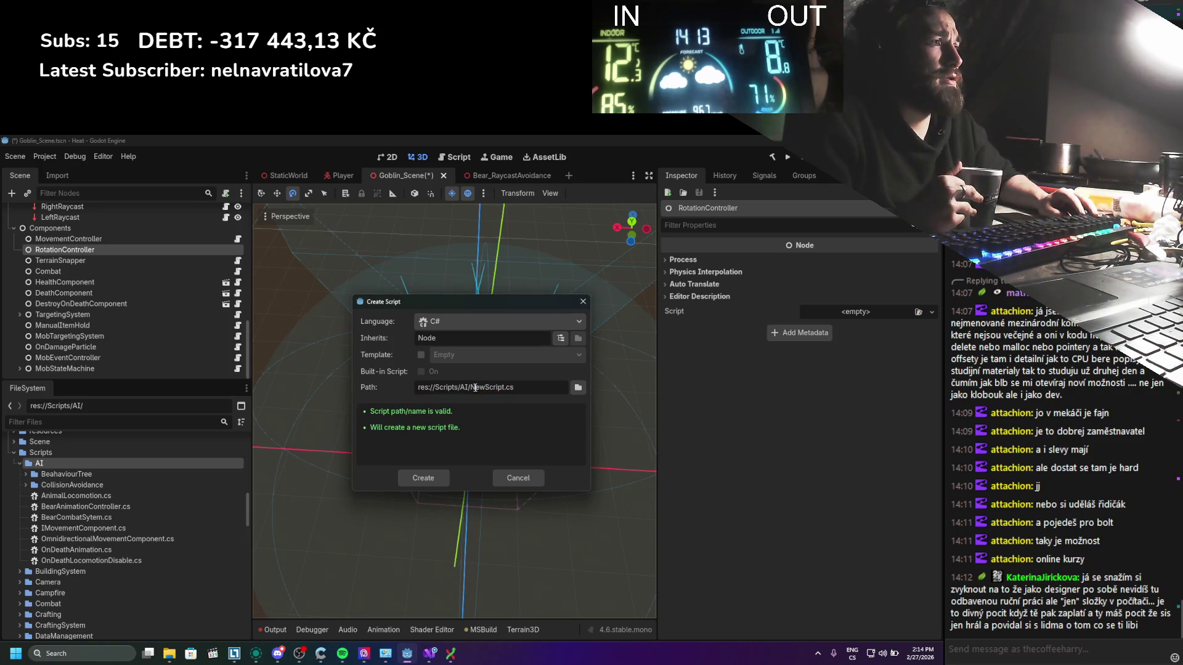
# Step: Replace NewScript with Goblin_RotationController in the res://Scripts/AI/ path and create the C# script
pyautogui.moveTo(470, 388); pyautogui.dragTo(503, 391)
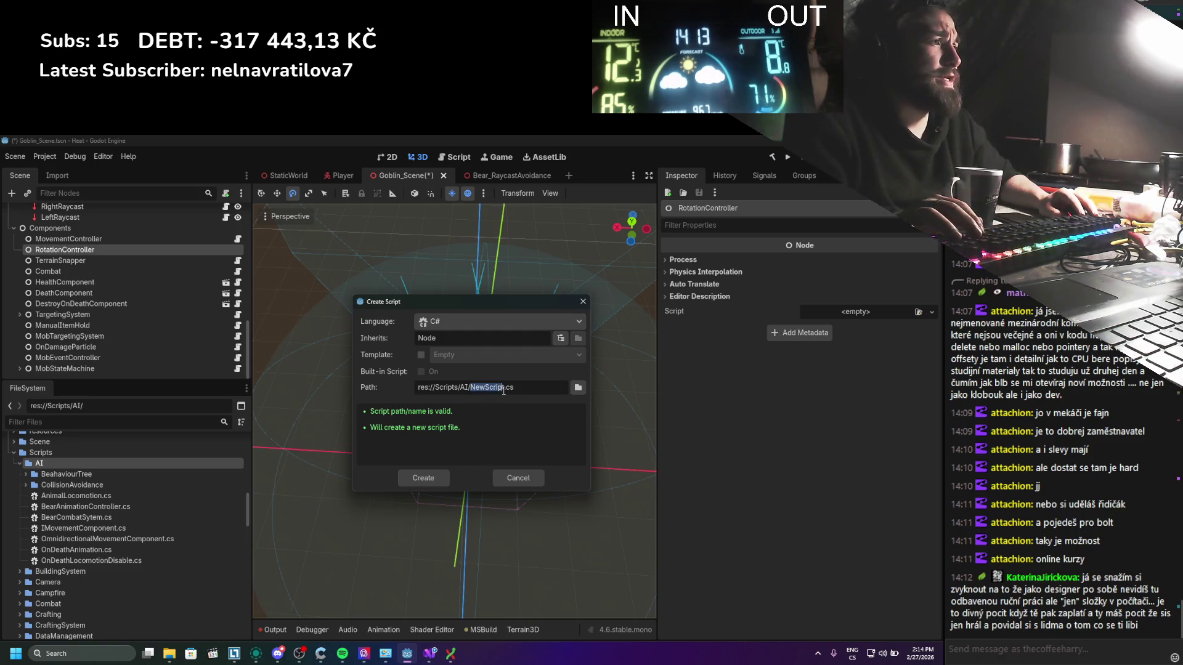
pyautogui.write('Mob')
pyautogui.press('BackSpace')
pyautogui.press('BackSpace')
pyautogui.press('BackSpace')
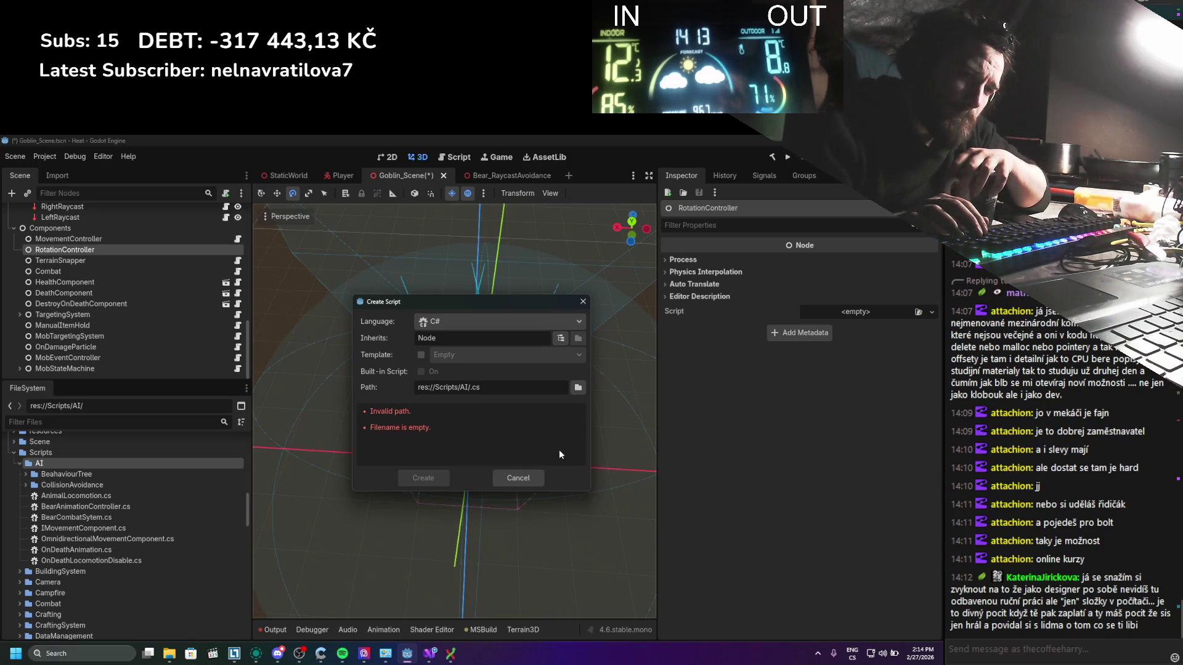
pyautogui.write('Goblin_RotationController')
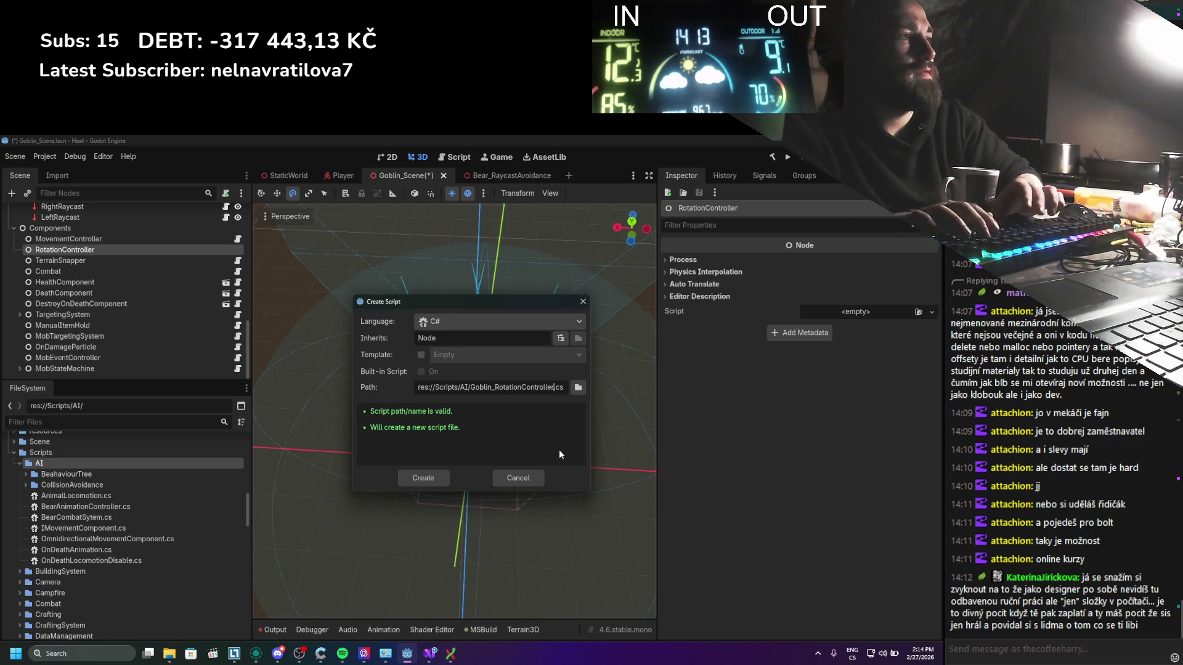
pyautogui.press('Return')
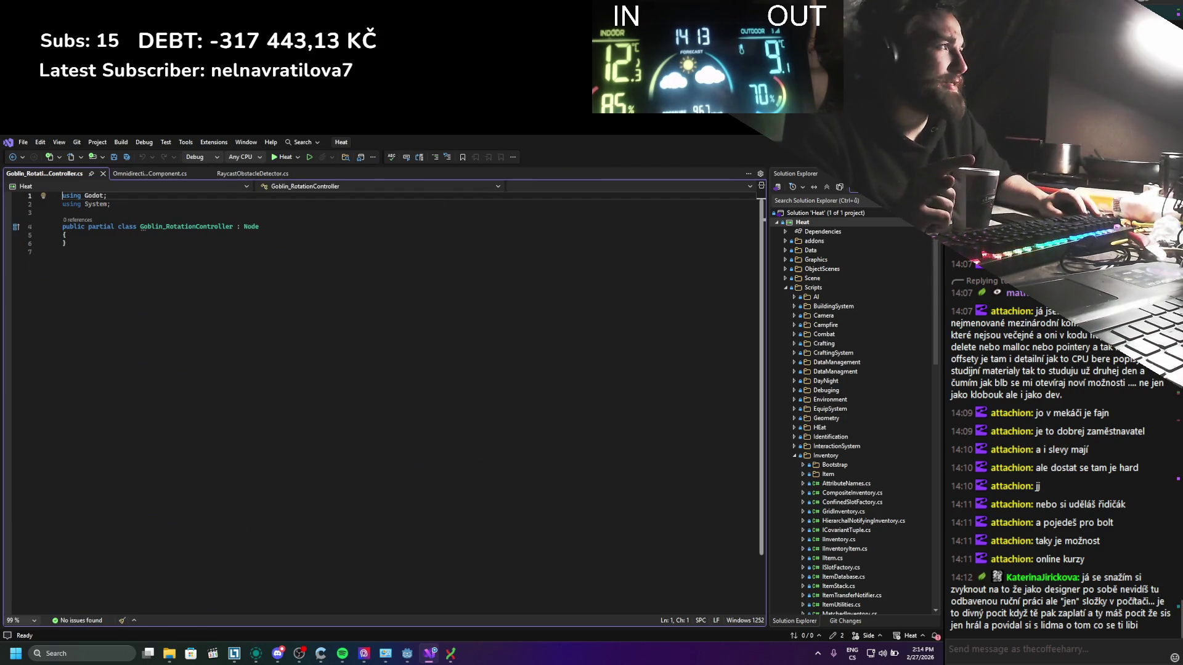
# Step: Attach Goblin_RotationController.cs to the RotationController node's Script field in the Inspector
pyautogui.hotkey('alt', 'Tab')
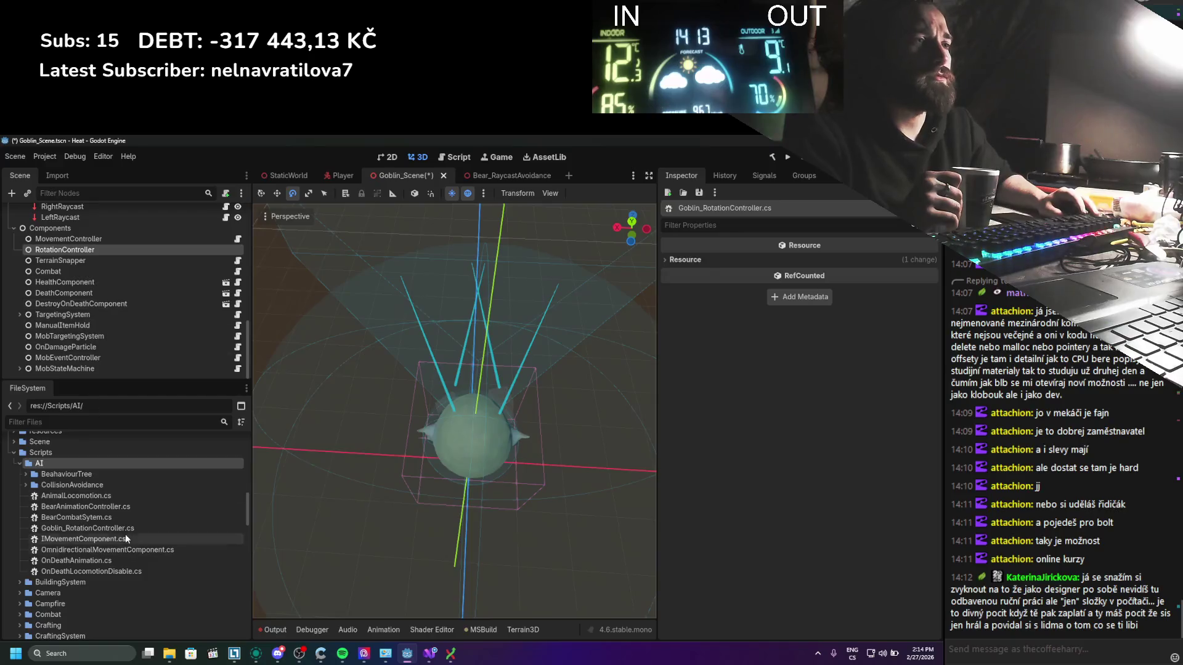
pyautogui.moveTo(109, 531)
pyautogui.mouseDown()
pyautogui.moveTo(600, 453)
pyautogui.moveTo(771, 447)
pyautogui.moveTo(279, 289)
pyautogui.mouseUp()
pyautogui.click(57, 250)
pyautogui.moveTo(94, 527); pyautogui.dragTo(860, 313)
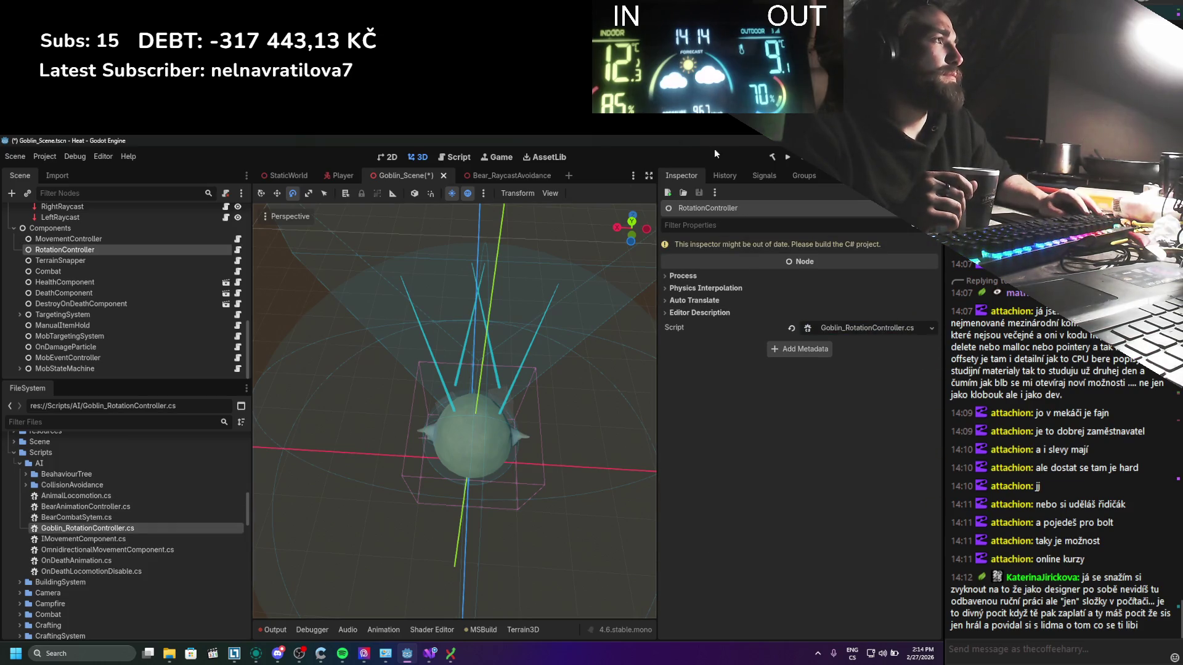
# Step: Build the C# project and open RotationController's script for editing
pyautogui.click(770, 158)
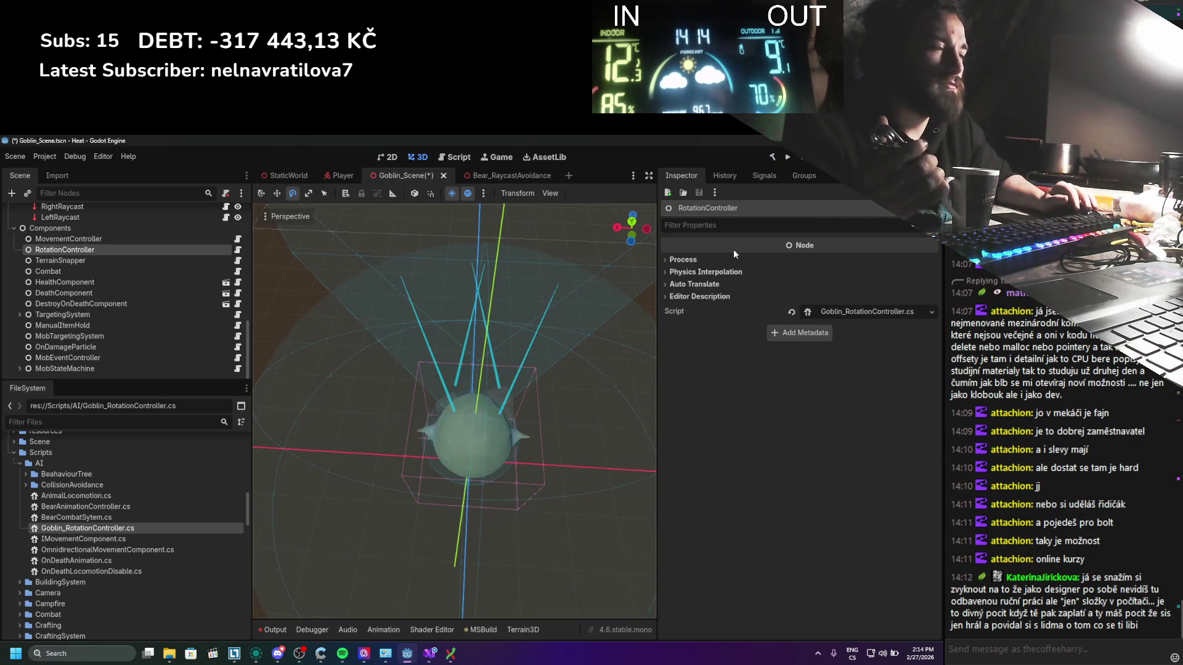
pyautogui.click(74, 238)
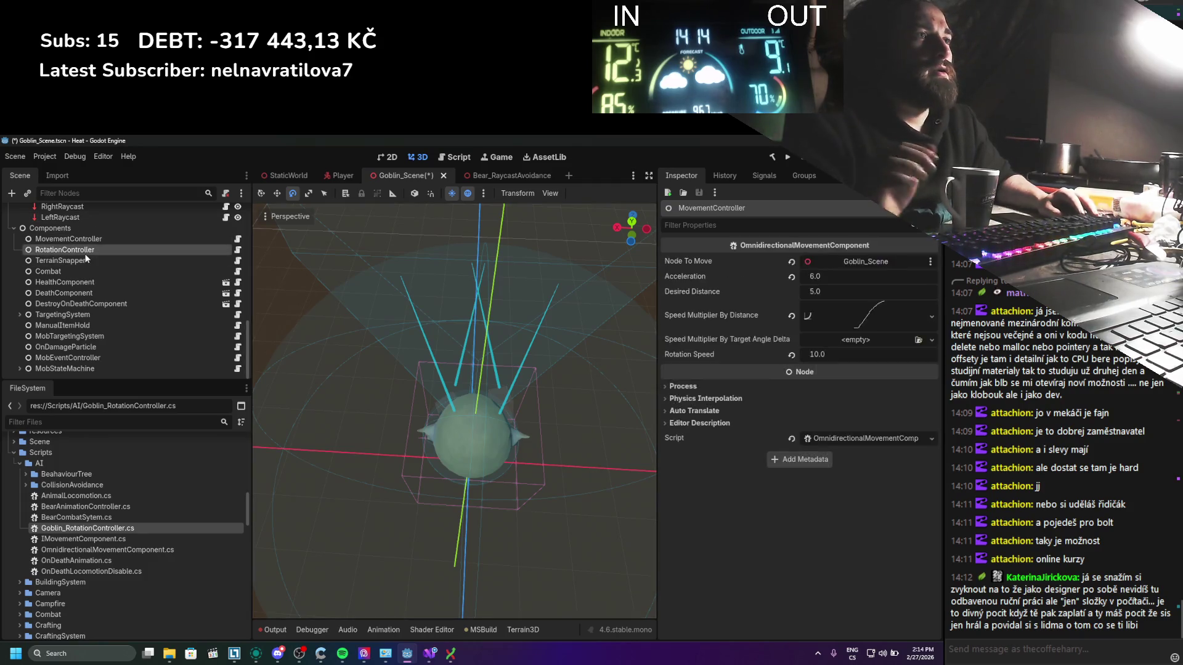
pyautogui.click(238, 249)
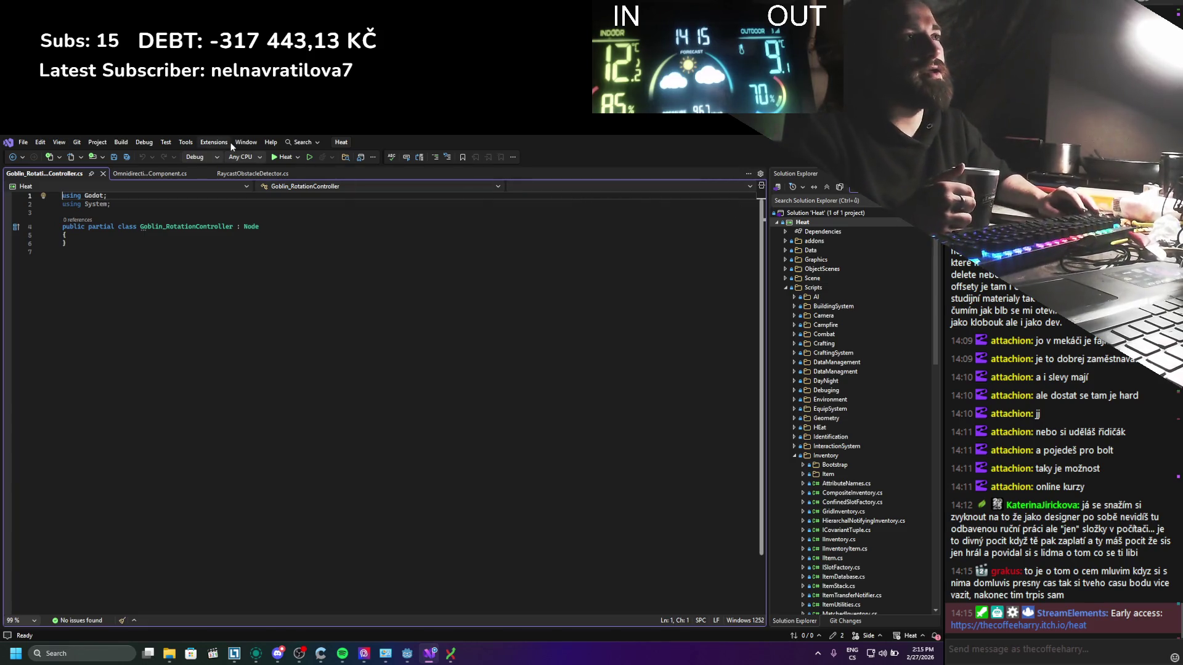
pyautogui.click(145, 238)
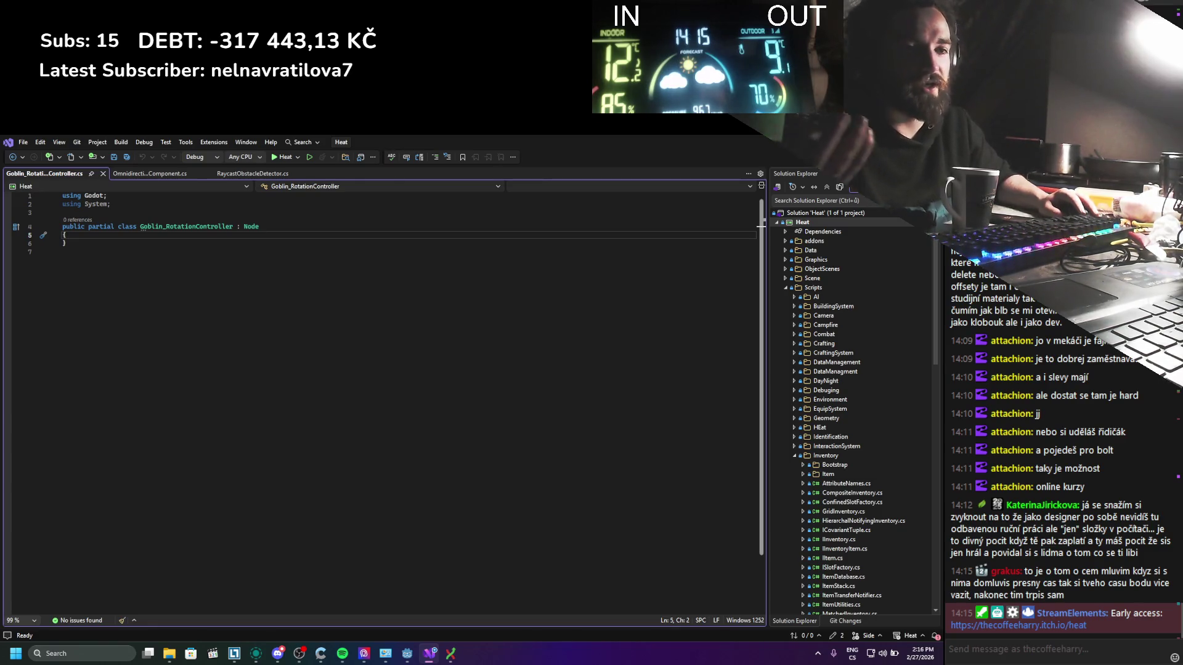
pyautogui.hotkey('alt', 'Tab')
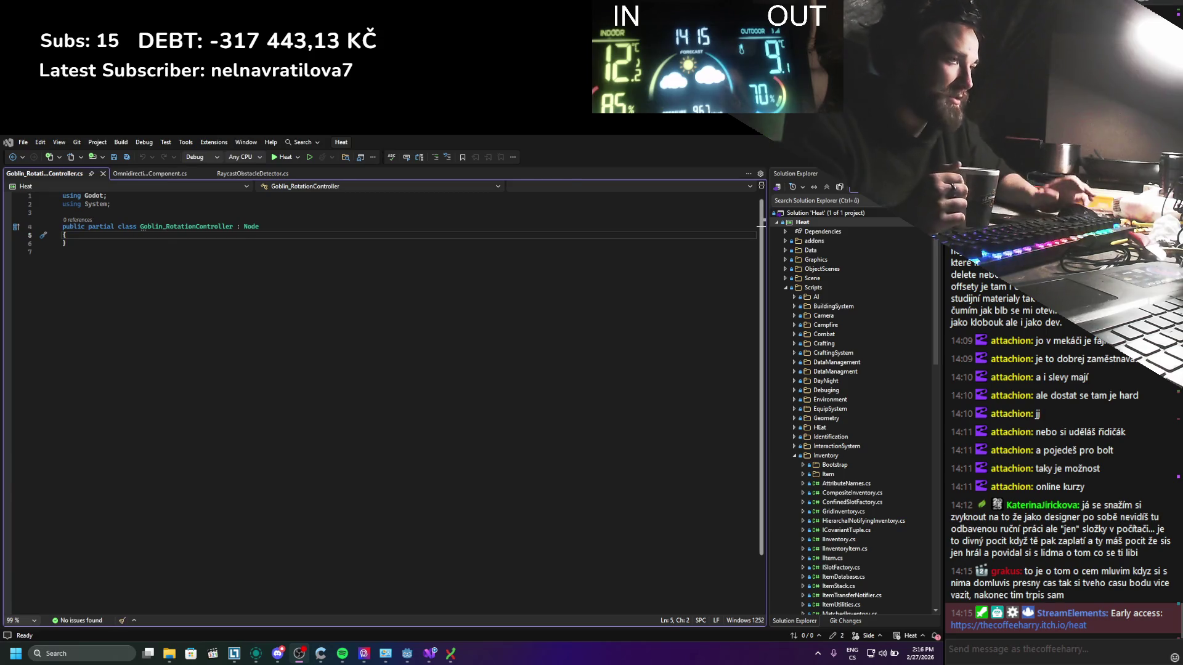
# Step: Search Windows for 'mo' and launch Firefox from the best match
pyautogui.click(48, 651)
pyautogui.write('mo')
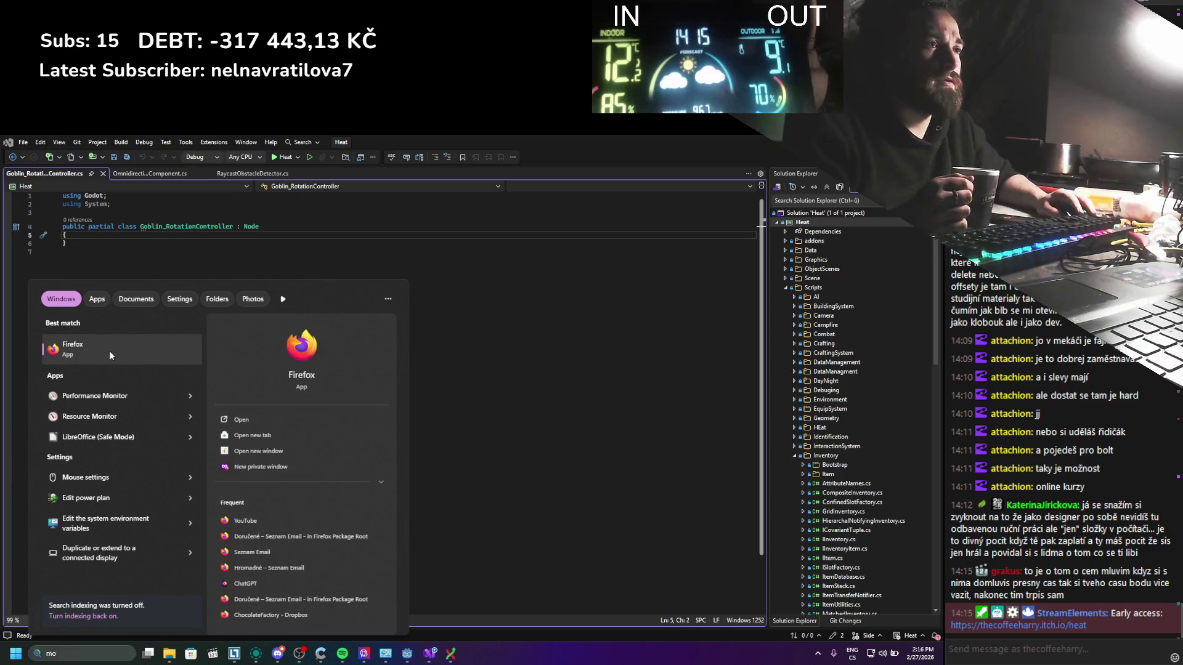
pyautogui.click(109, 349)
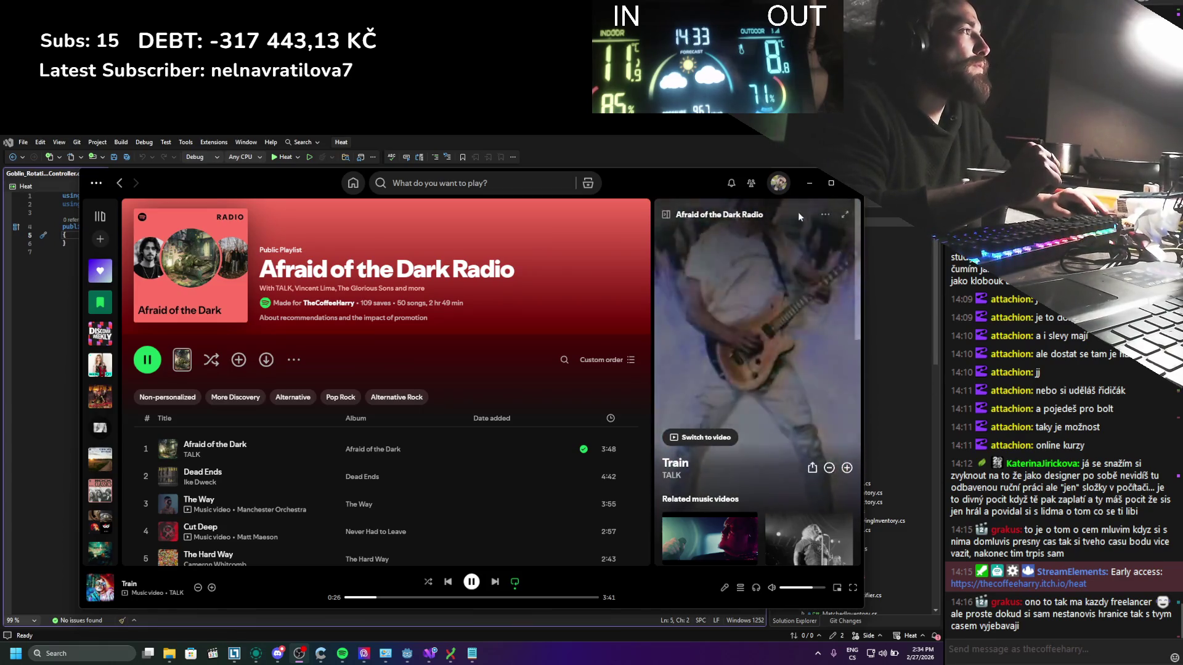
# Step: Minimize Spotify and Notepad to bring Visual Studio back in front
pyautogui.click(342, 653)
pyautogui.click(471, 653)
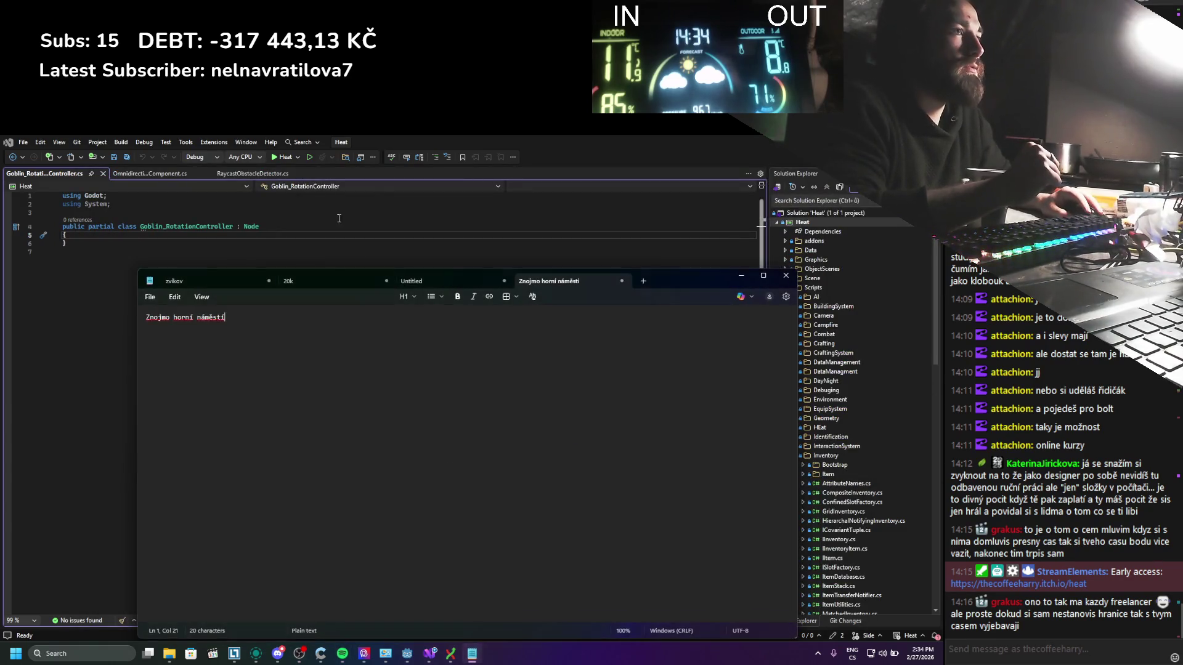
pyautogui.click(436, 280)
pyautogui.click(747, 277)
# Step: Add blank lines inside the empty Goblin_RotationController class body and save
pyautogui.click(477, 319)
pyautogui.press('Up')
pyautogui.press('Up')
pyautogui.press('End')
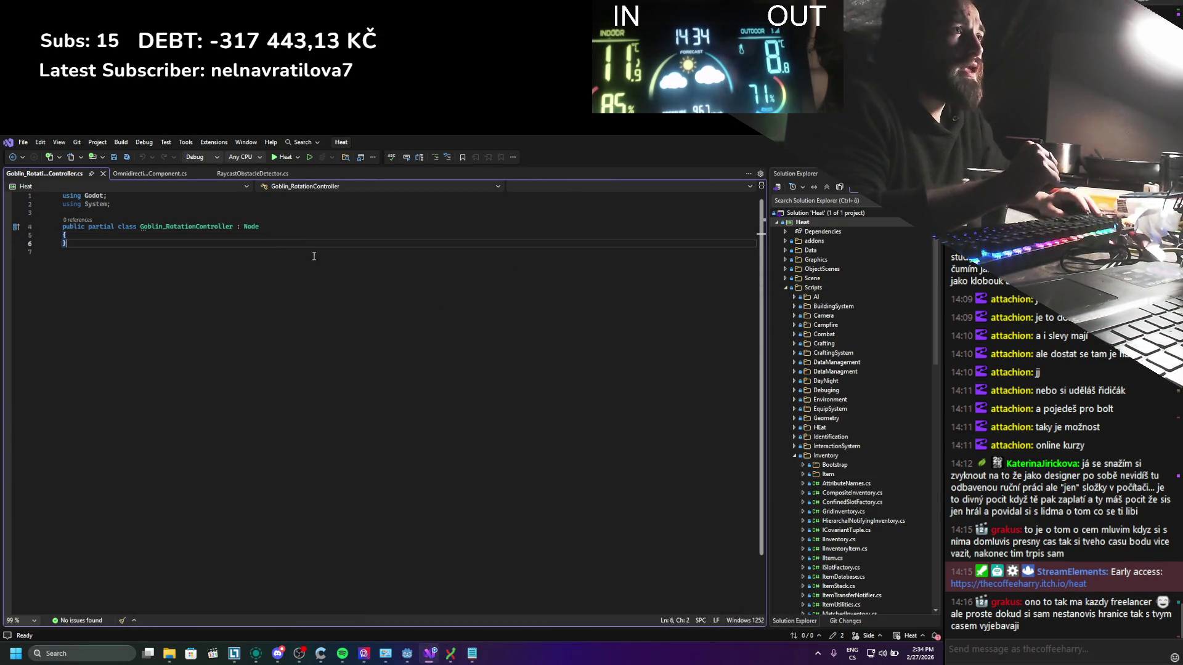
pyautogui.press('Return')
pyautogui.press('Return')
pyautogui.press('Return')
pyautogui.press('Up')
pyautogui.press('Up')
pyautogui.hotkey('ctrl', 's')
# Step: Review OmnidirectionalMovementComponent.cs, then return to Goblin_RotationController.cs
pyautogui.click(150, 173)
pyautogui.scroll(5, 165, 519)
pyautogui.scroll(-20, 165, 519)
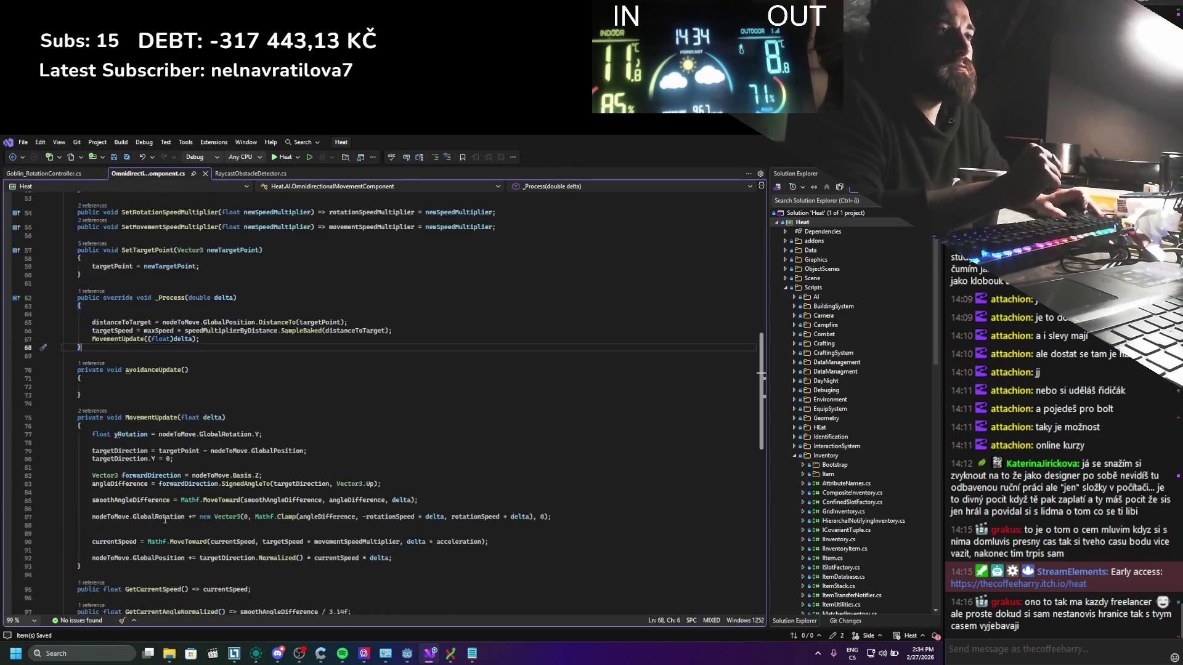
pyautogui.scroll(9, 71, 235)
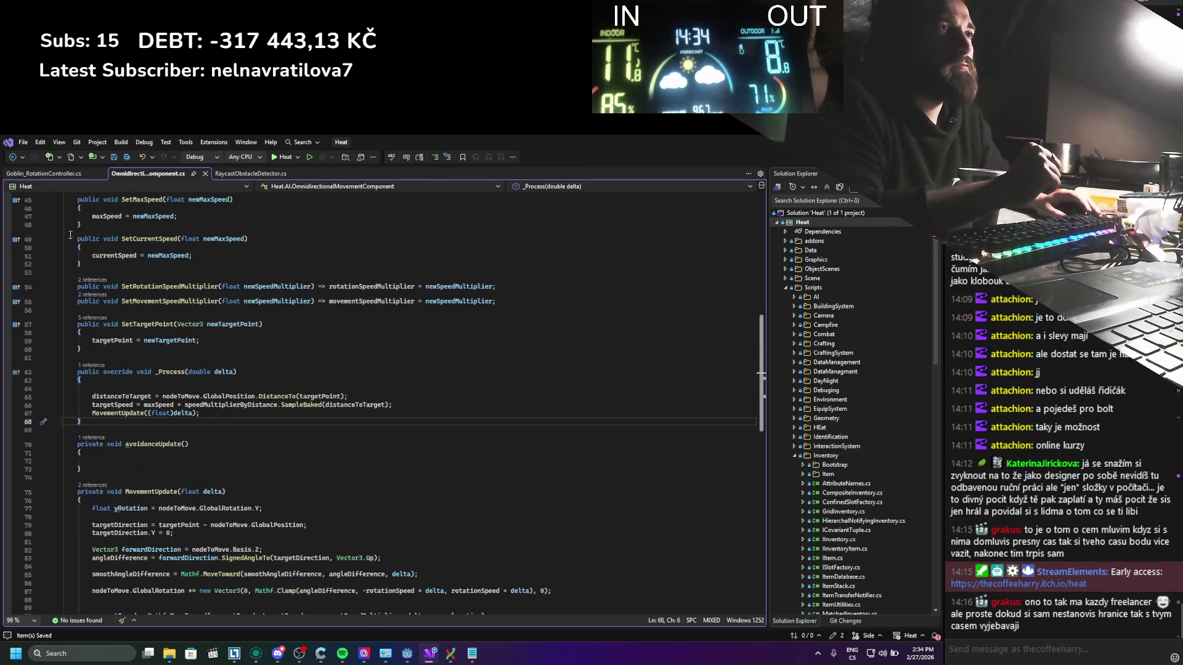
pyautogui.click(58, 175)
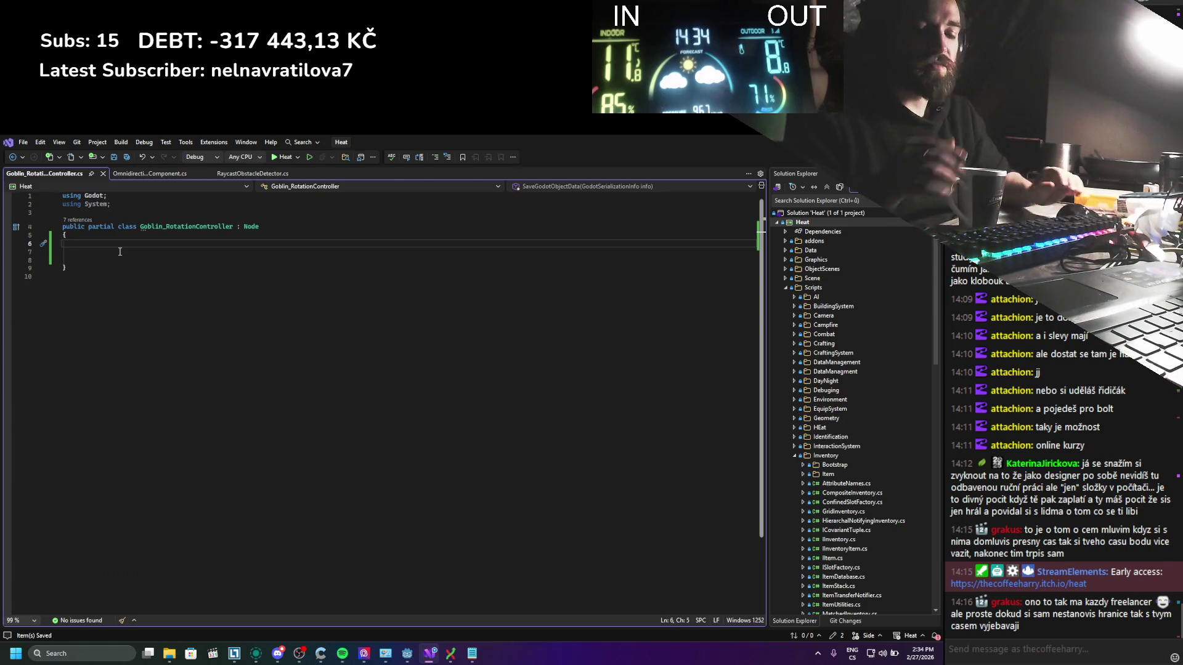
# Step: Write a public void LookAtPoint method taking a Vector3 targetPoint parameter, with an empty body
pyautogui.write('p')
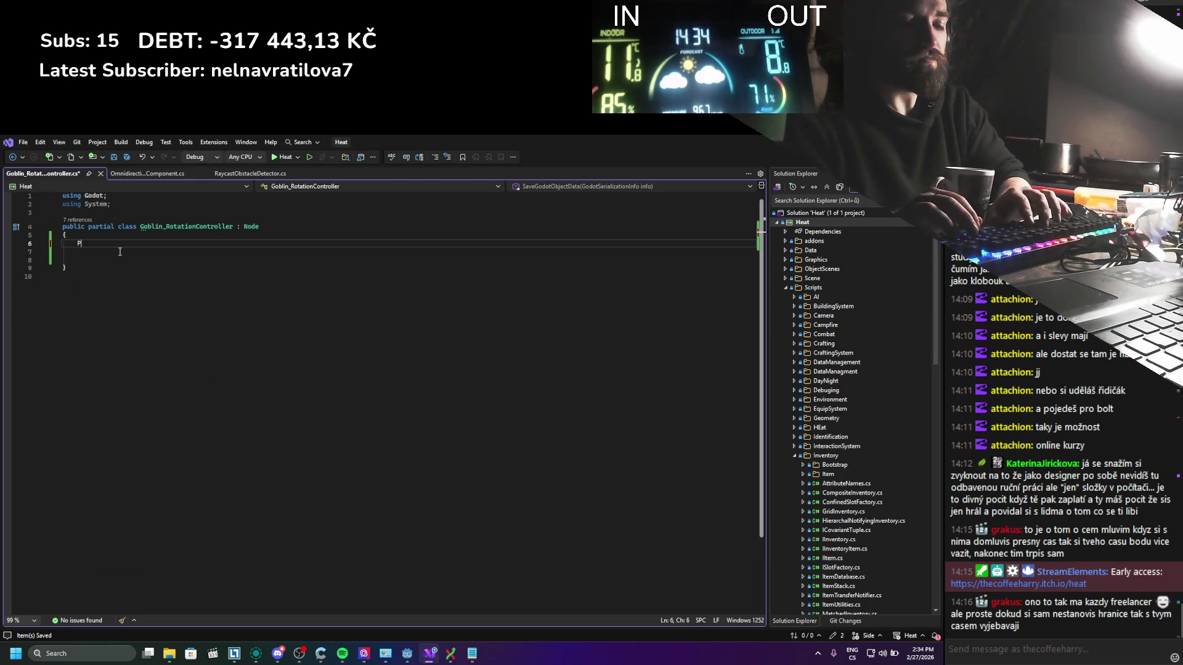
pyautogui.write('ublic void Look')
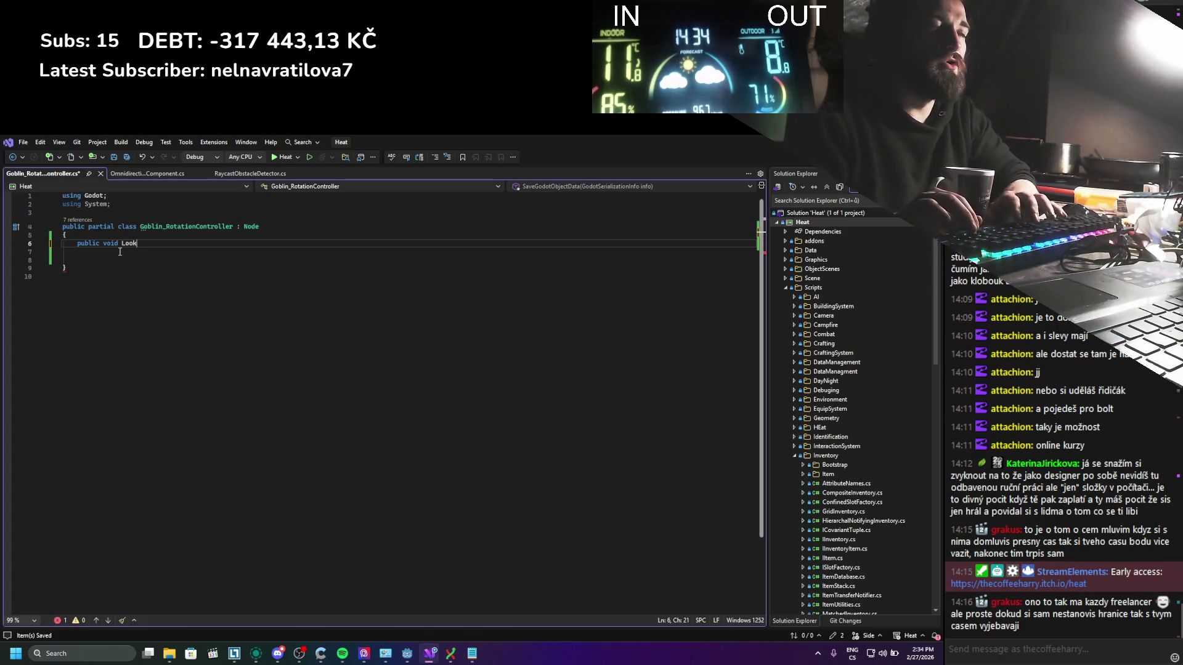
pyautogui.write('AtPoint(')
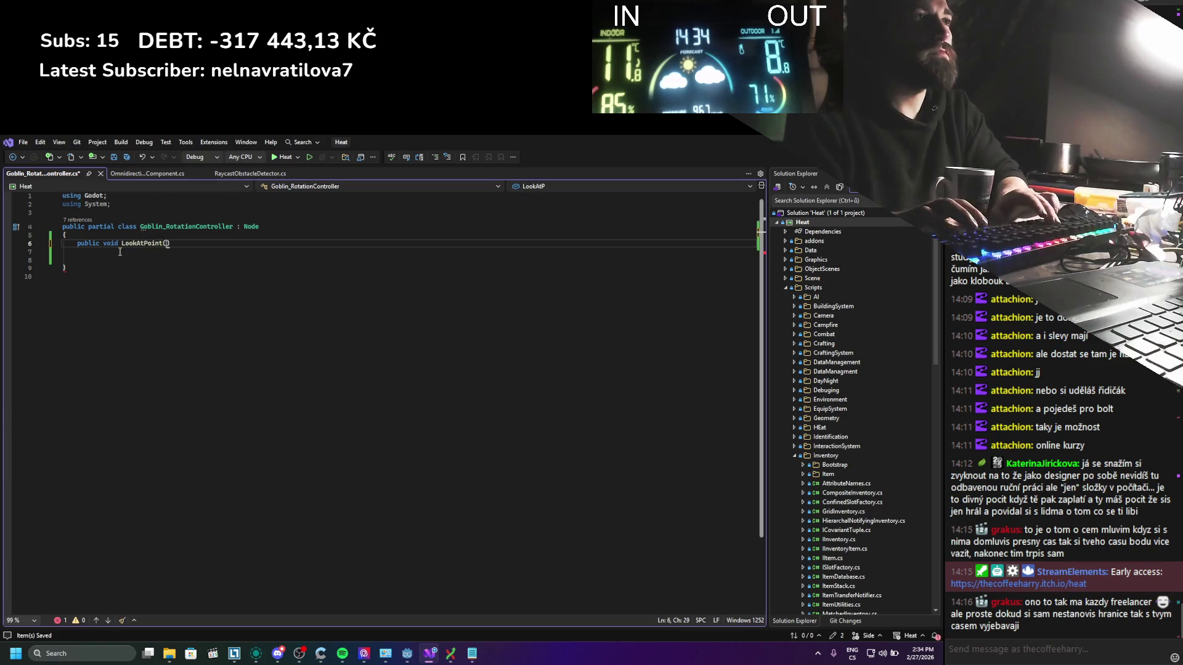
pyautogui.press('Return')
pyautogui.write('{')
pyautogui.press('Return')
pyautogui.press('Up')
pyautogui.press('Up')
pyautogui.press('Right')
pyautogui.press('Right')
pyautogui.press('Right')
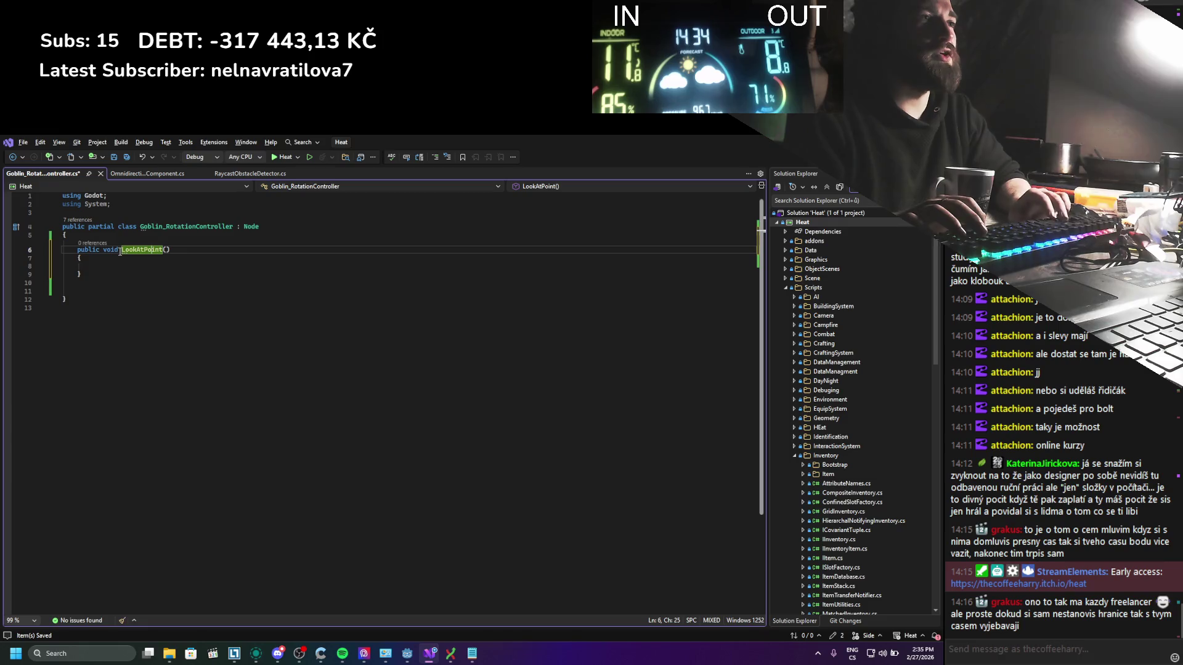
pyautogui.press('Right')
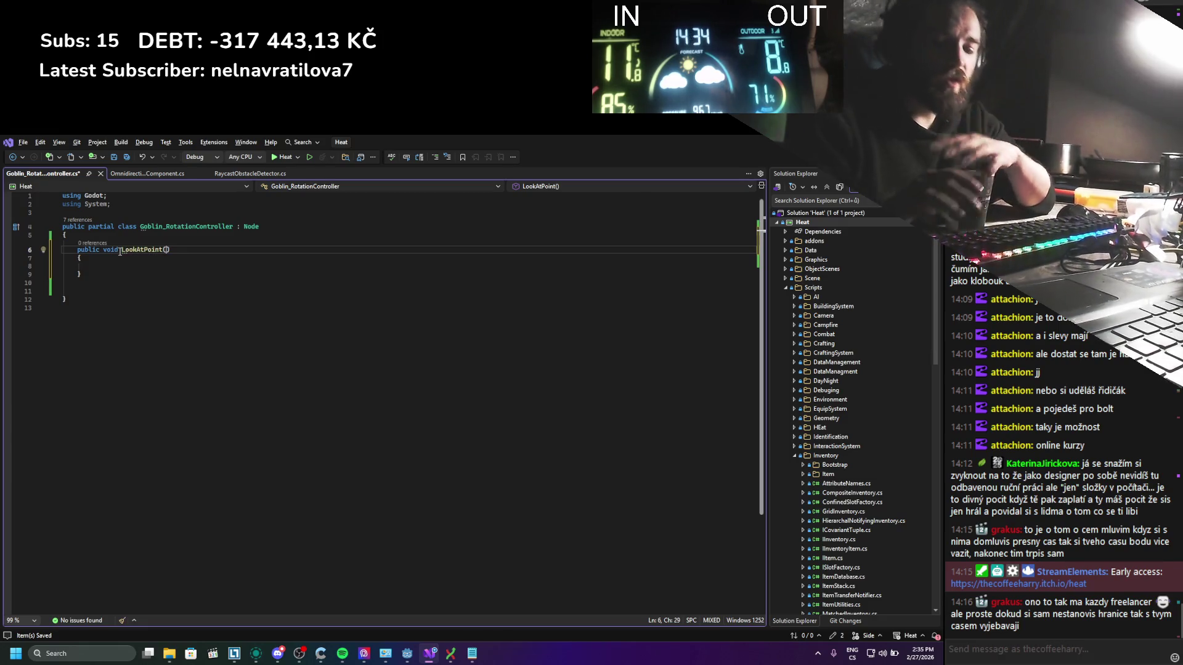
pyautogui.write('VC3 pos')
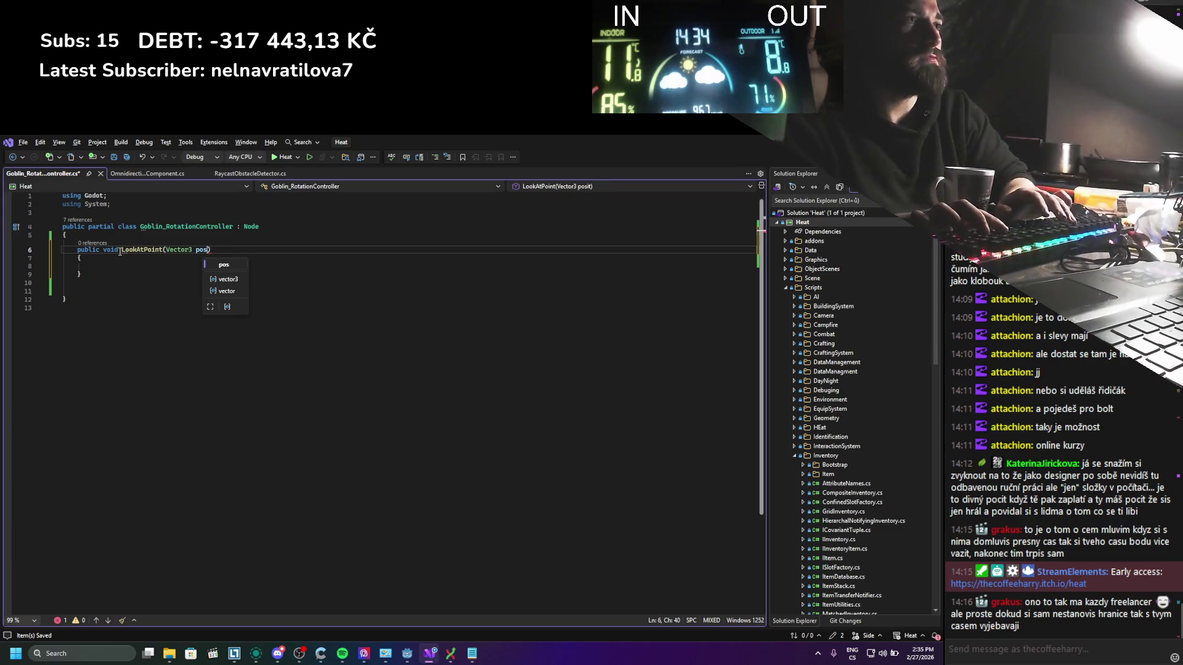
pyautogui.write('Point)')
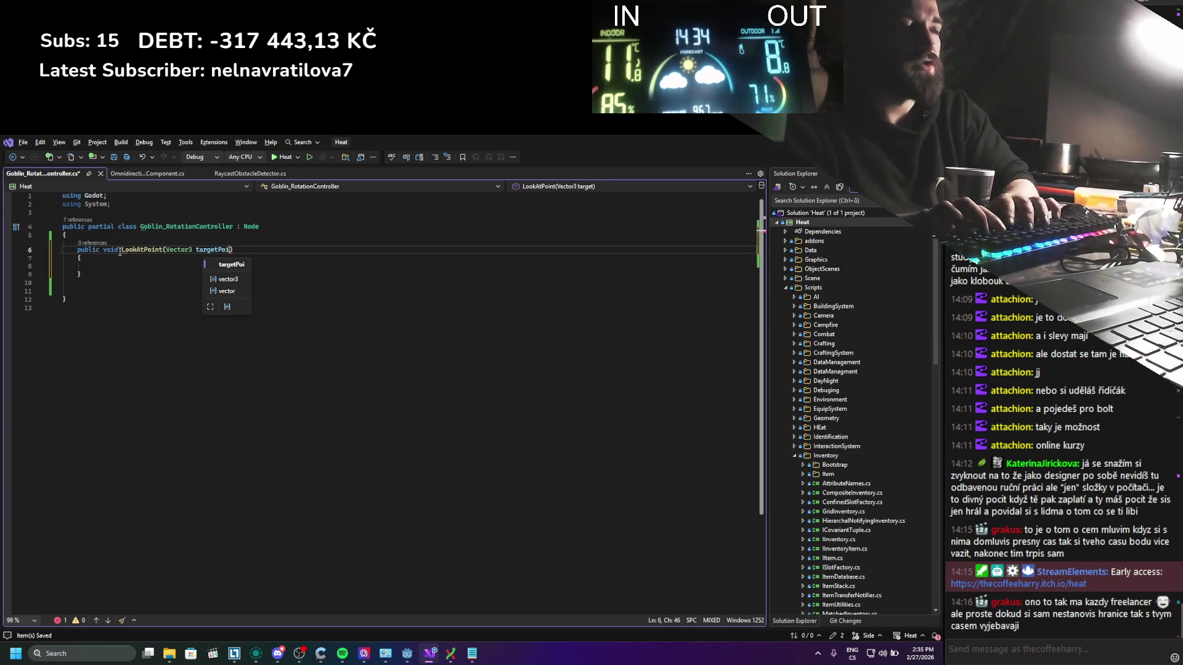
# Step: Declare a private Vector3 lookAtPoint field above the method and save
pyautogui.hotkey('ctrl', 'Return')
pyautogui.hotkey('ctrl', 'Return')
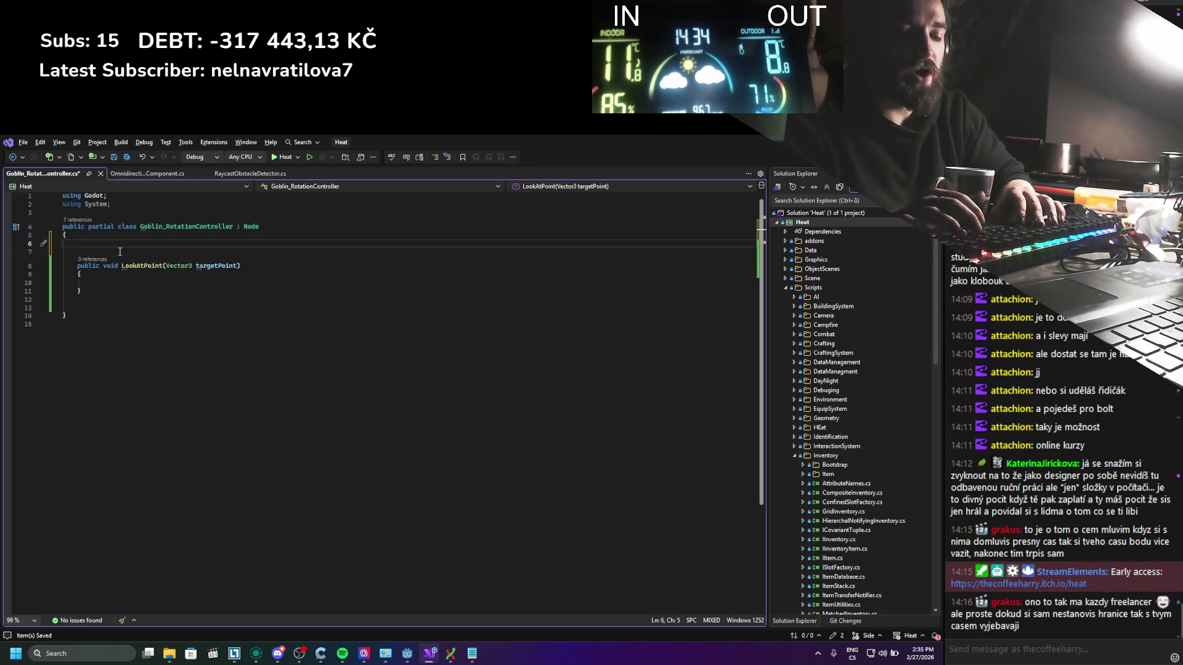
pyautogui.write('vec')
pyautogui.press('BackSpace')
pyautogui.press('BackSpace')
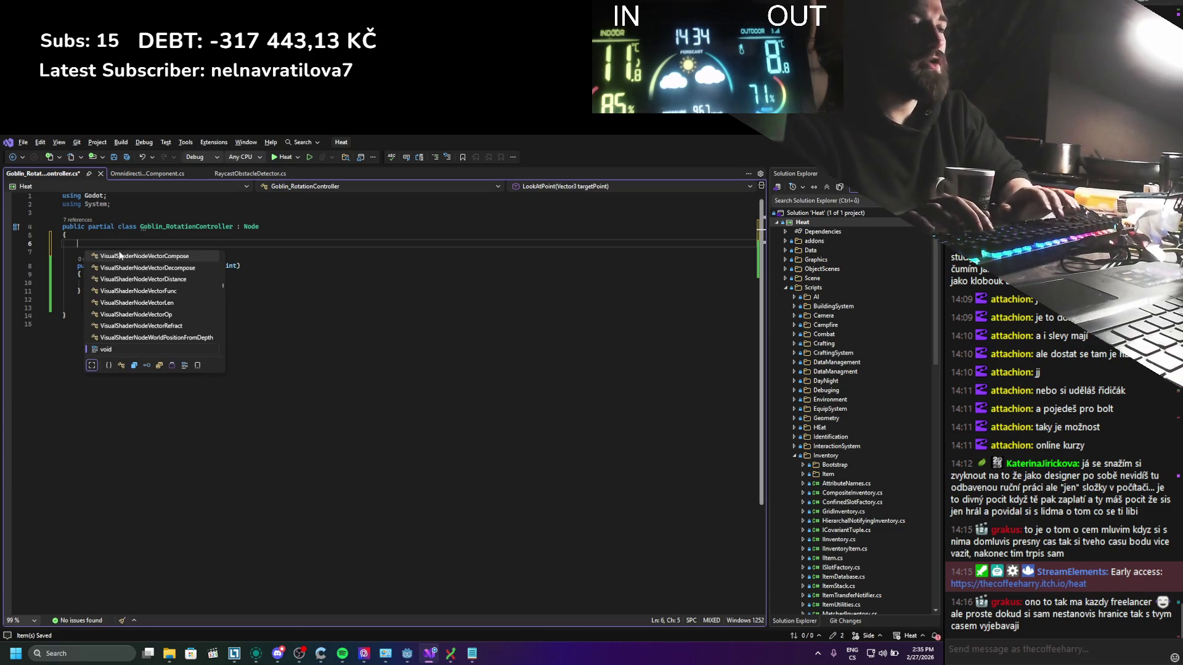
pyautogui.write('private v')
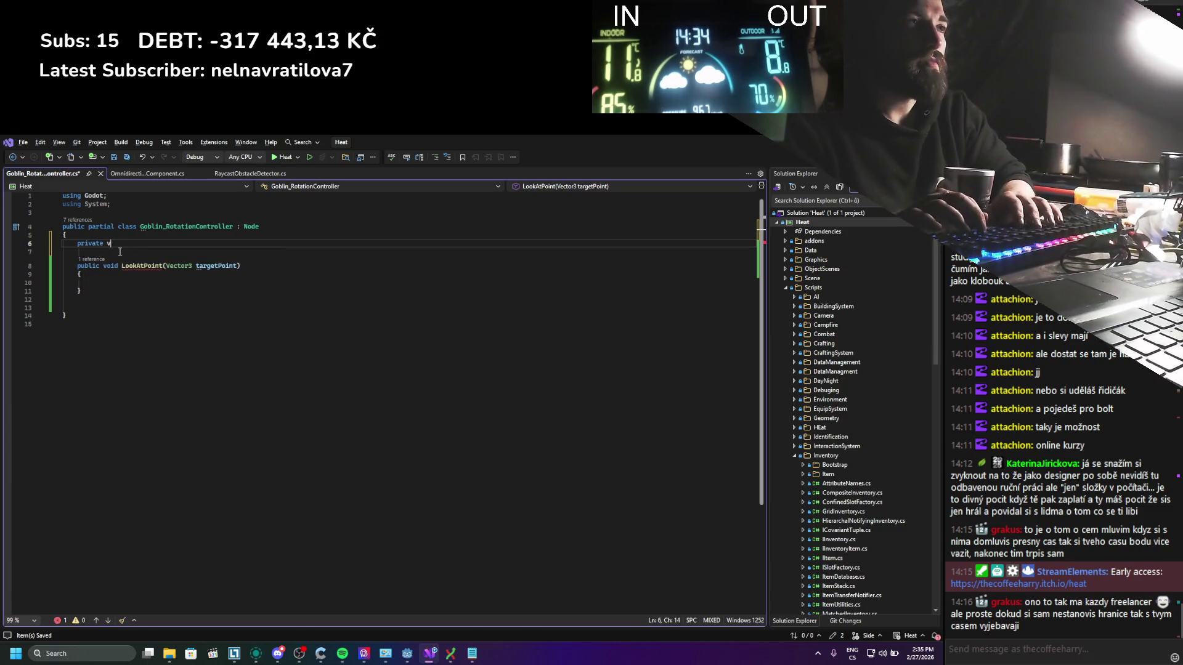
pyautogui.press('BackSpace')
pyautogui.write('ec')
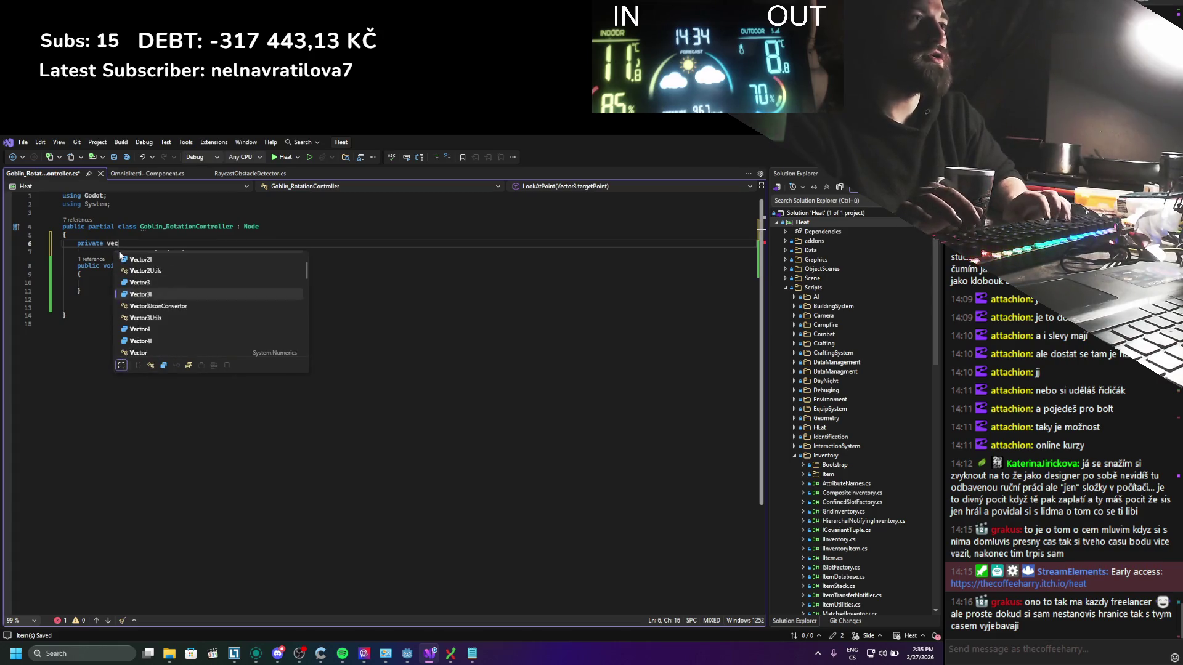
pyautogui.press('Tab')
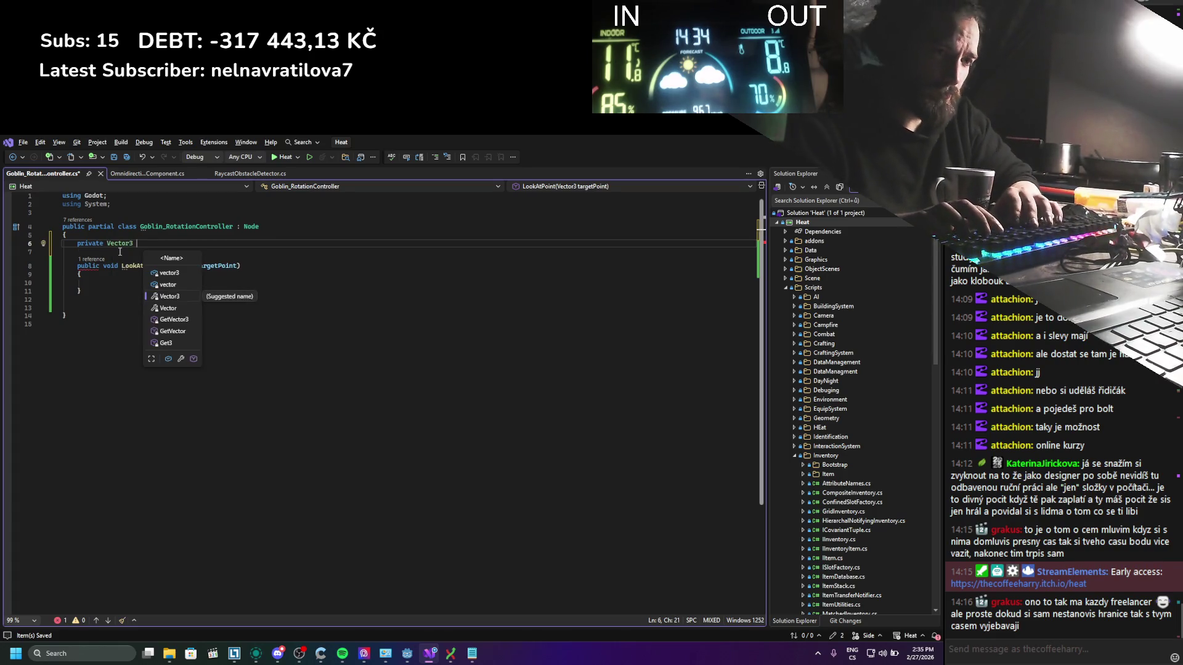
pyautogui.write('pointTo')
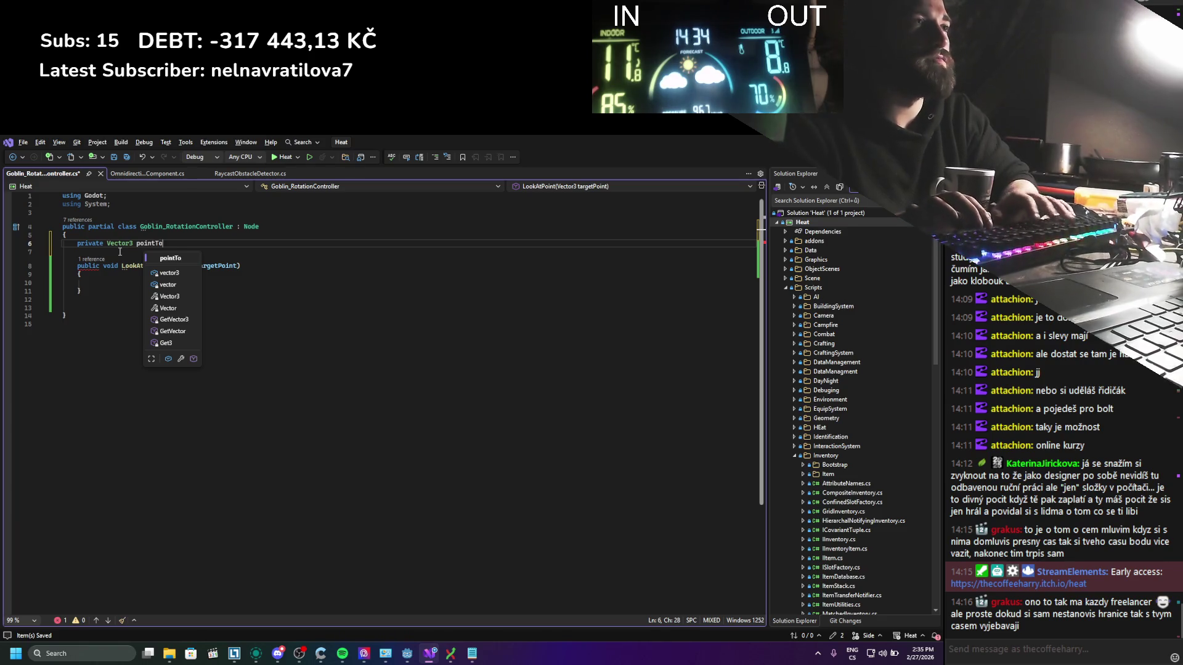
pyautogui.press('BackSpace')
pyautogui.press('BackSpace')
pyautogui.press('BackSpace')
pyautogui.press('BackSpace')
pyautogui.press('BackSpace')
pyautogui.press('BackSpace')
pyautogui.press('BackSpace')
pyautogui.write('look')
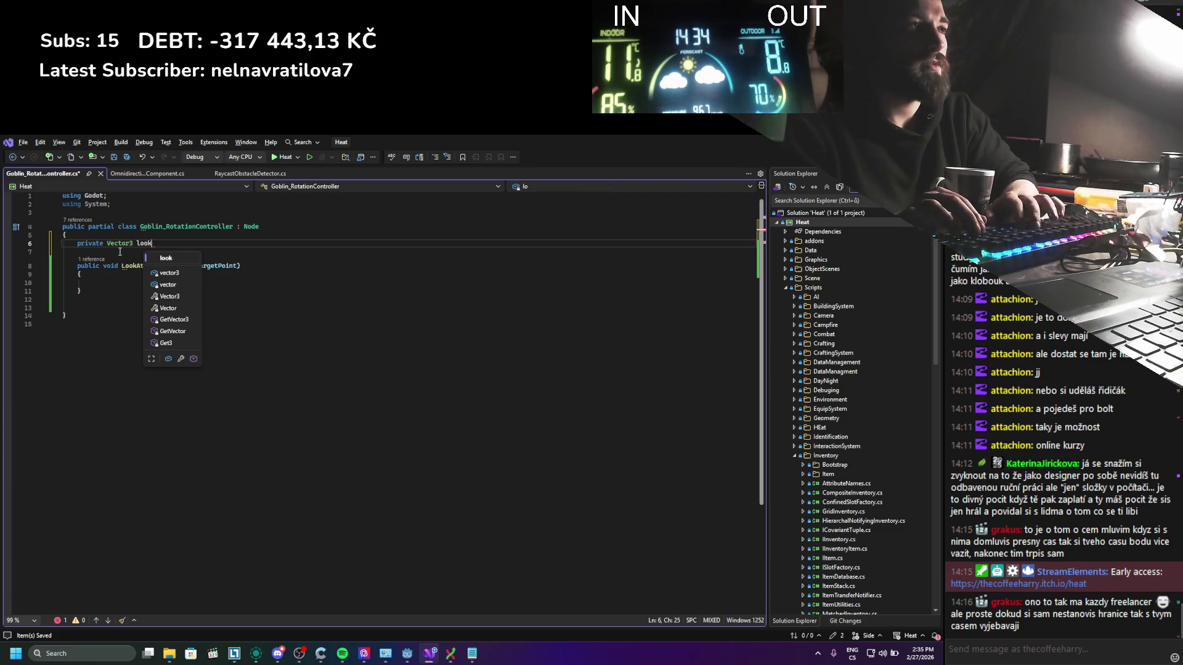
pyautogui.write('AtPaoi')
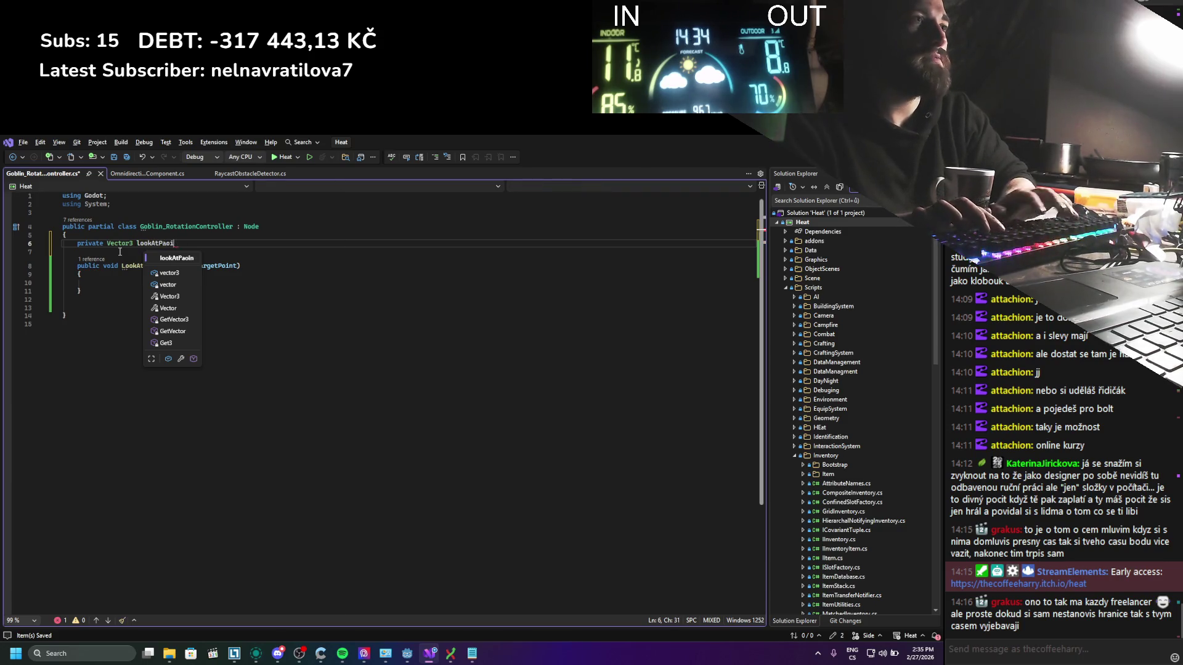
pyautogui.write('oint;')
pyautogui.hotkey('ctrl', 's')
# Step: Write lookAtPoint = targetPoint; in the LookAtPoint body, save, and start a line below
pyautogui.doubleClick(155, 243)
pyautogui.hotkey('ctrl', 'c')
pyautogui.click(142, 282)
pyautogui.hotkey('ctrl', 'v')
pyautogui.write('= targe')
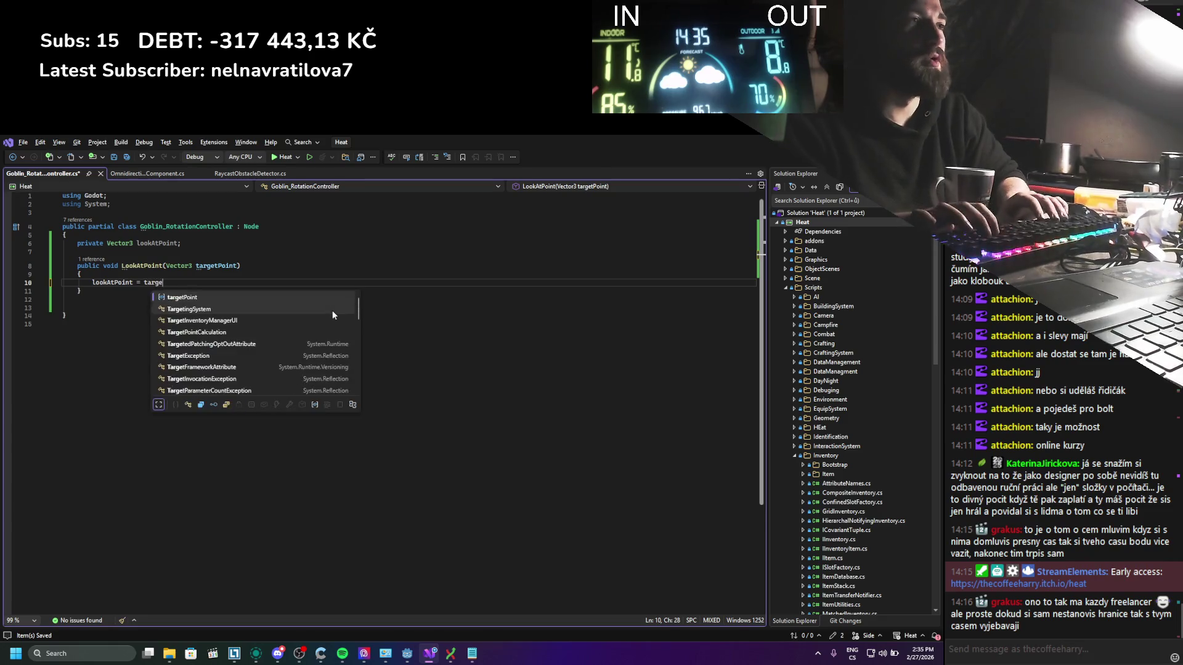
pyautogui.write('tPoint;')
pyautogui.hotkey('ctrl', 's')
pyautogui.moveTo(62, 226); pyautogui.dragTo(193, 327)
pyautogui.click(192, 326)
pyautogui.click(190, 300)
pyautogui.press('Return')
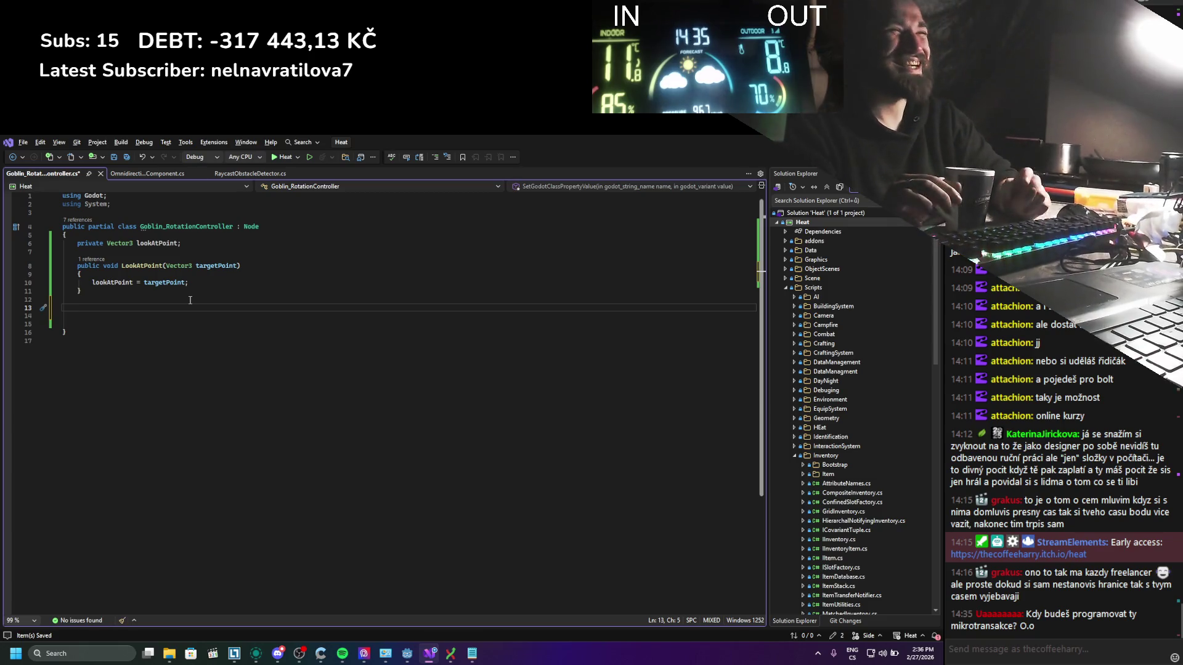
# Step: Insert a public override _Process(double delta) stub via IntelliSense
pyautogui.write('publioc')
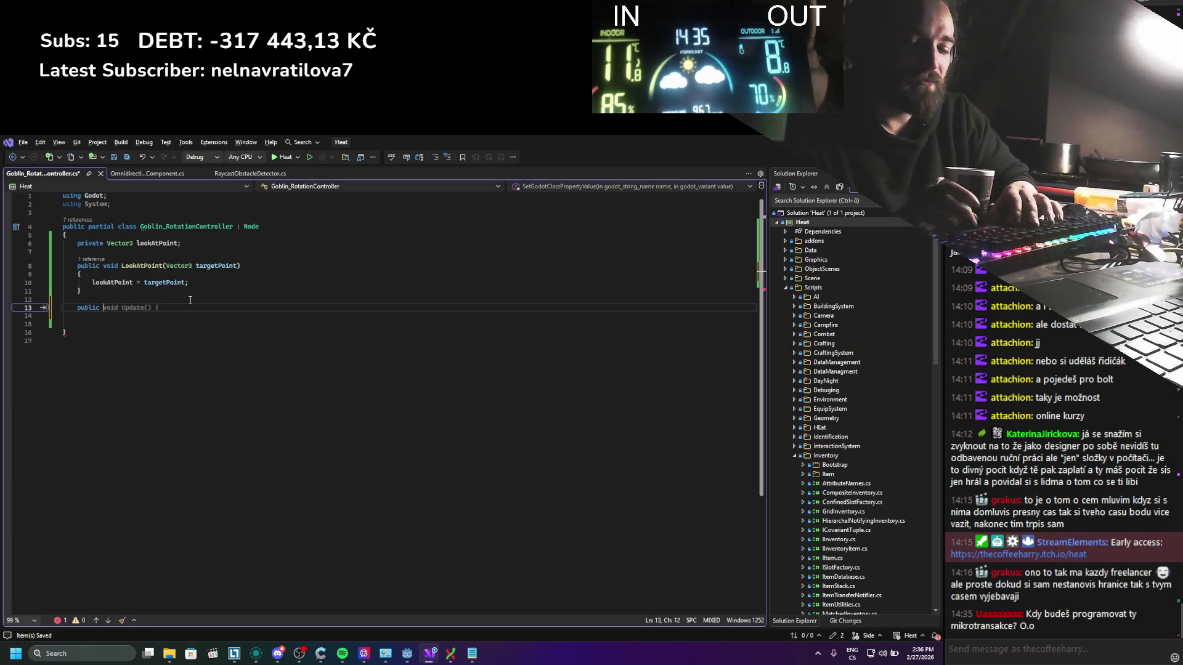
pyautogui.write('proce')
pyautogui.press('BackSpace')
pyautogui.press('BackSpace')
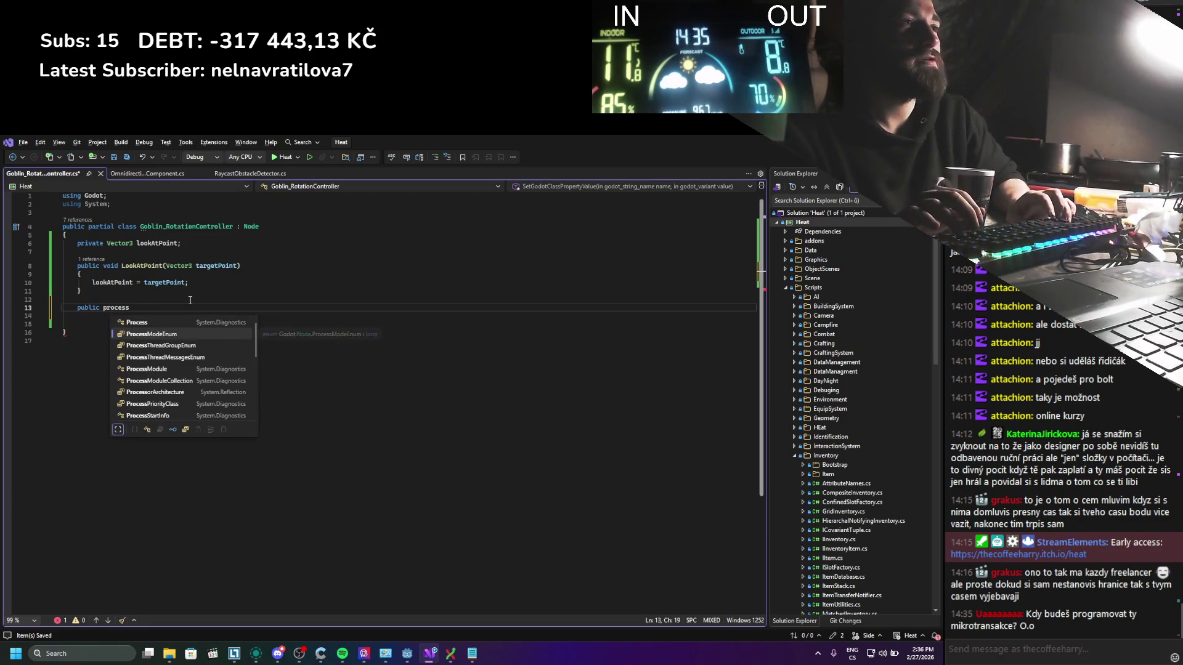
pyautogui.press('BackSpace')
pyautogui.press('BackSpace')
pyautogui.press('BackSpace')
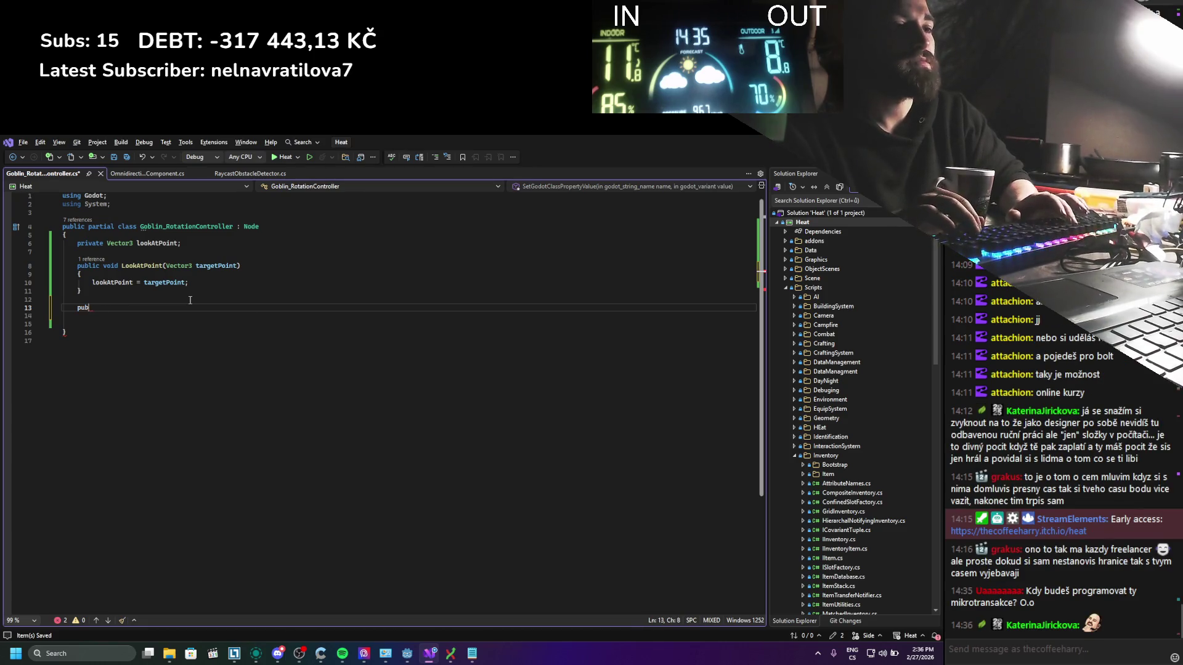
pyautogui.write('verride')
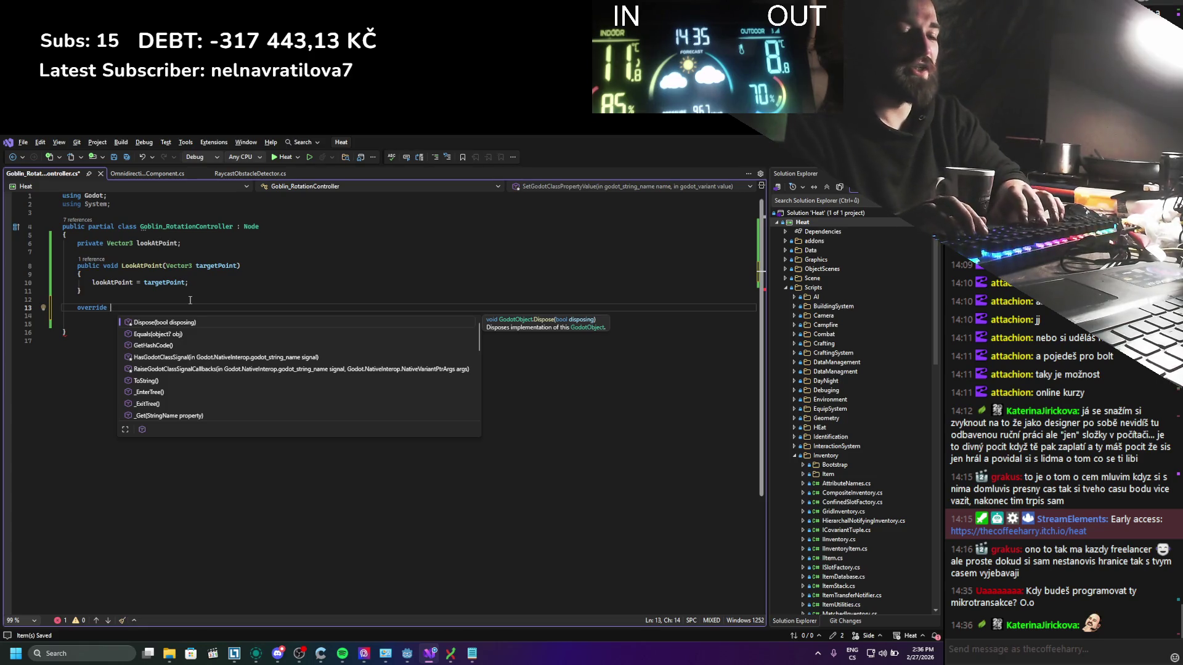
pyautogui.write('proc')
pyautogui.press('Down')
pyautogui.press('Return')
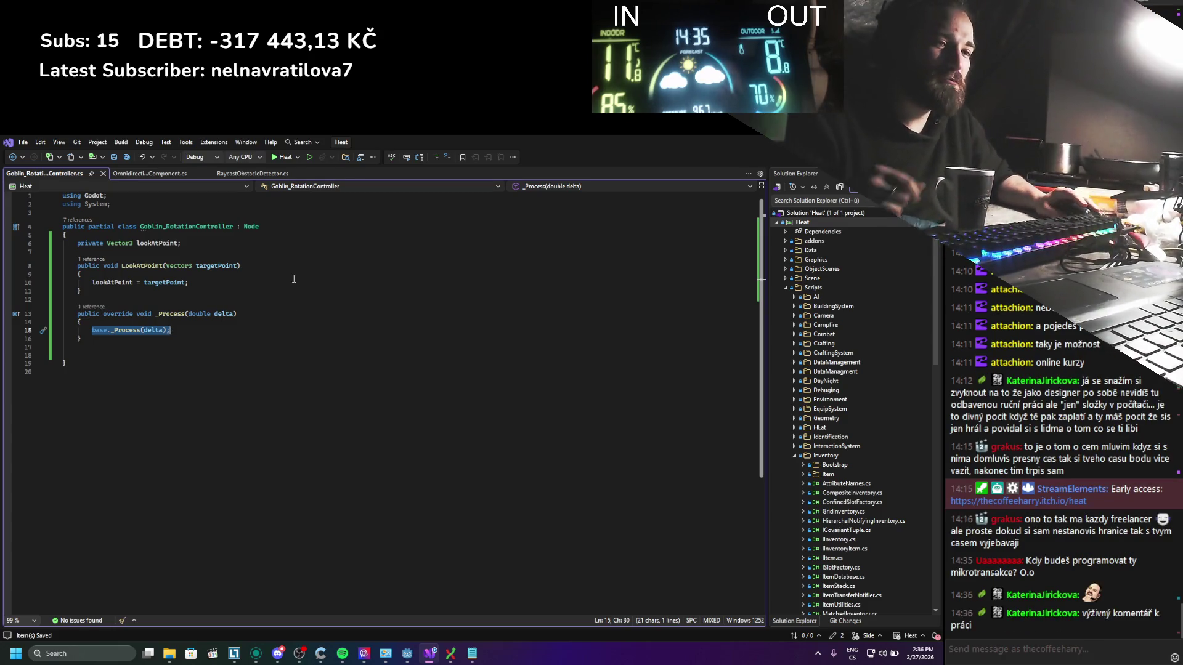
# Step: Delete the generated base._Process(delta) call, leaving an empty body, and save
pyautogui.moveTo(263, 339); pyautogui.dragTo(147, 268)
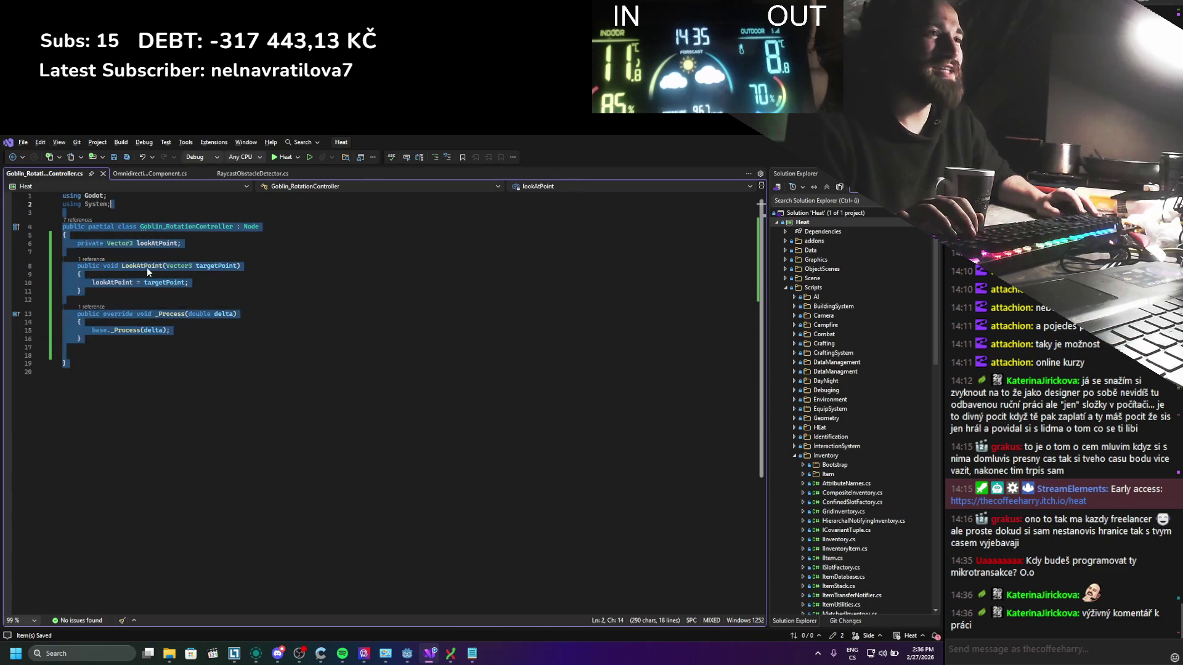
pyautogui.click(133, 266)
pyautogui.click(195, 329)
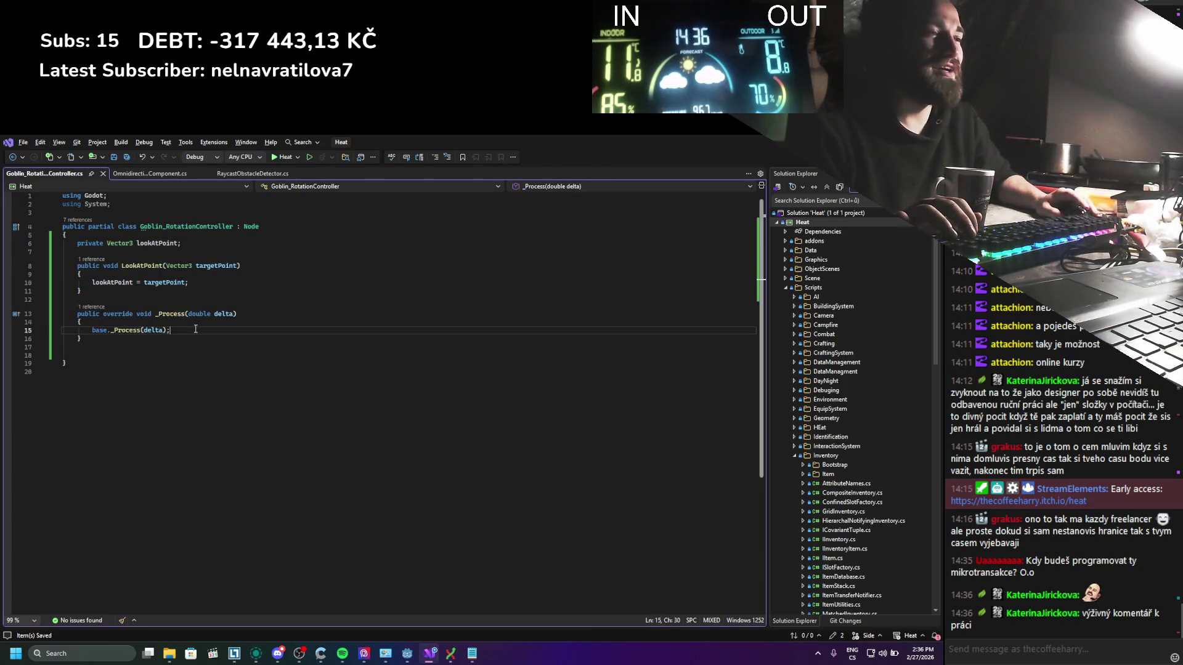
pyautogui.press('BackSpace')
pyautogui.press('BackSpace')
pyautogui.press('BackSpace')
pyautogui.press('BackSpace')
pyautogui.press('BackSpace')
pyautogui.press('BackSpace')
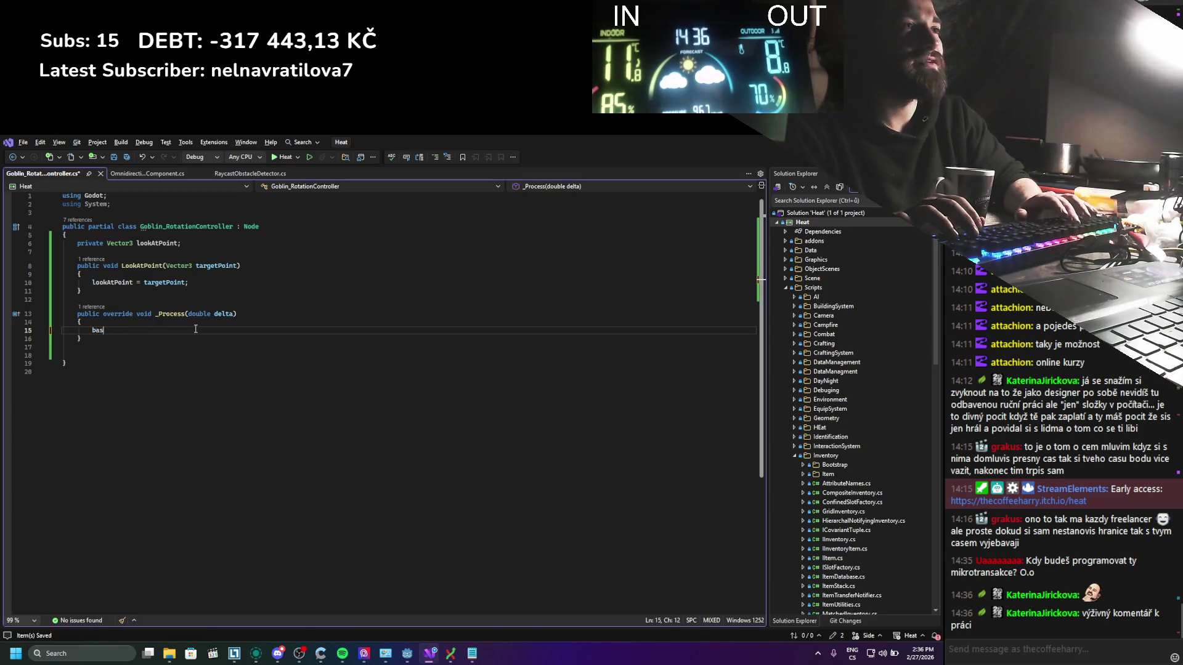
pyautogui.hotkey('ctrl', 's')
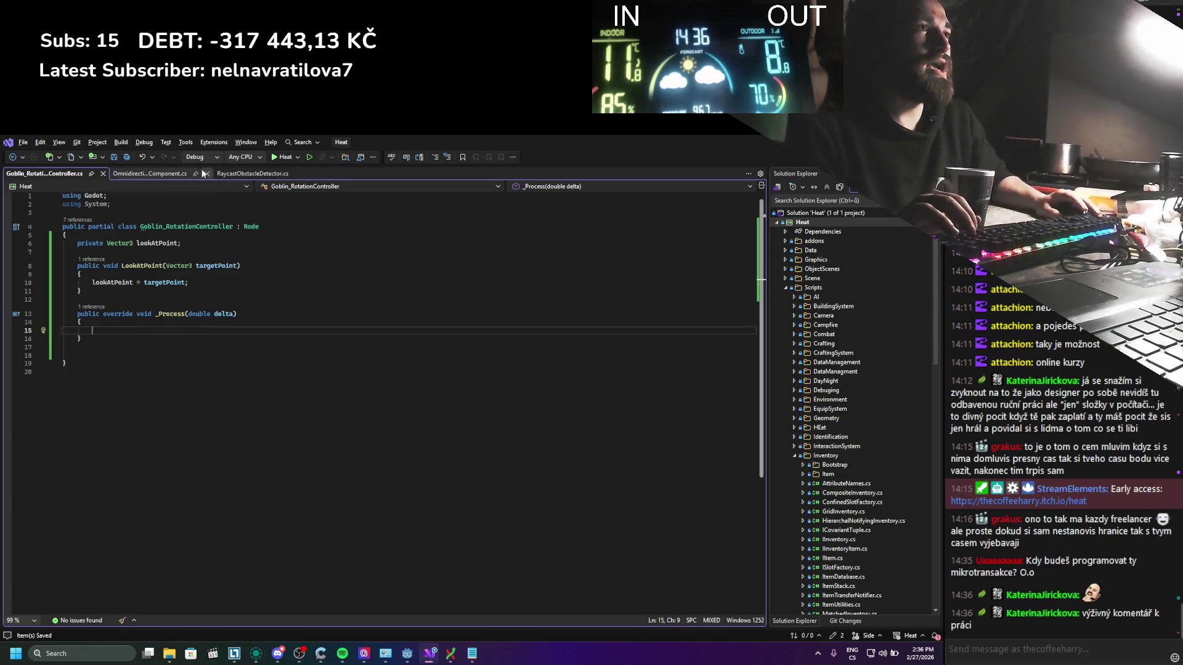
pyautogui.click(184, 175)
# Step: Select MovementUpdate's angle-smoothing and rotation lines 83–87, including angleDifference, then return to Goblin_RotationController.cs
pyautogui.scroll(-4, 183, 356)
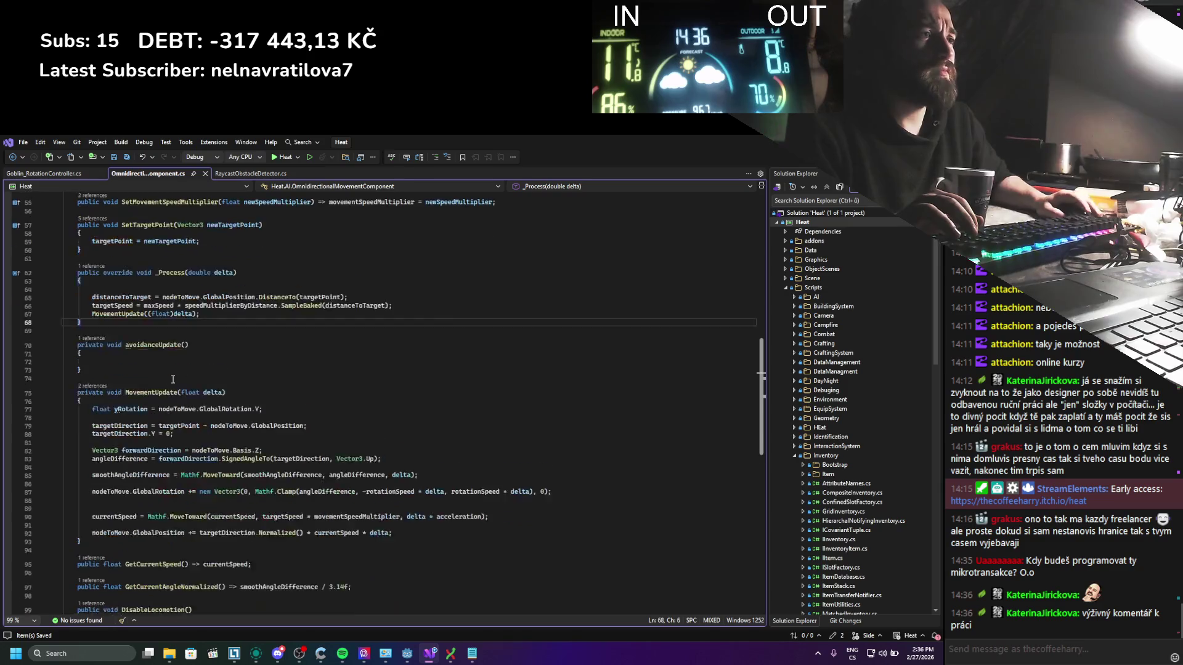
pyautogui.moveTo(68, 414); pyautogui.dragTo(377, 510)
pyautogui.click(375, 509)
pyautogui.click(478, 468)
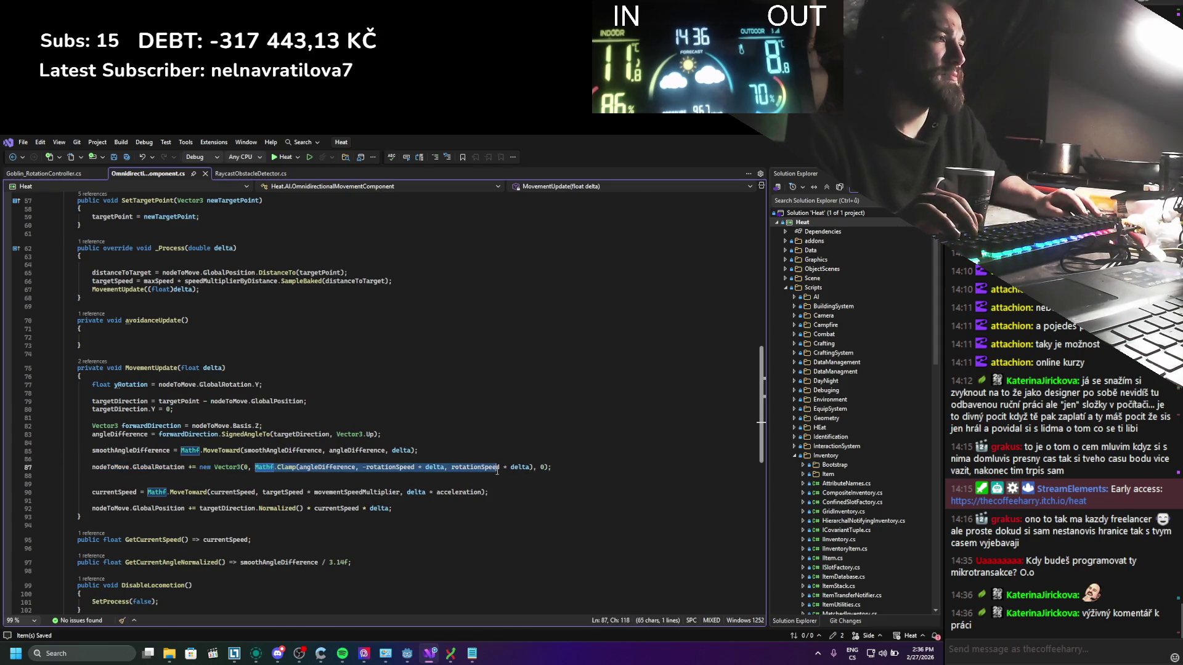
pyautogui.moveTo(257, 470); pyautogui.dragTo(216, 425)
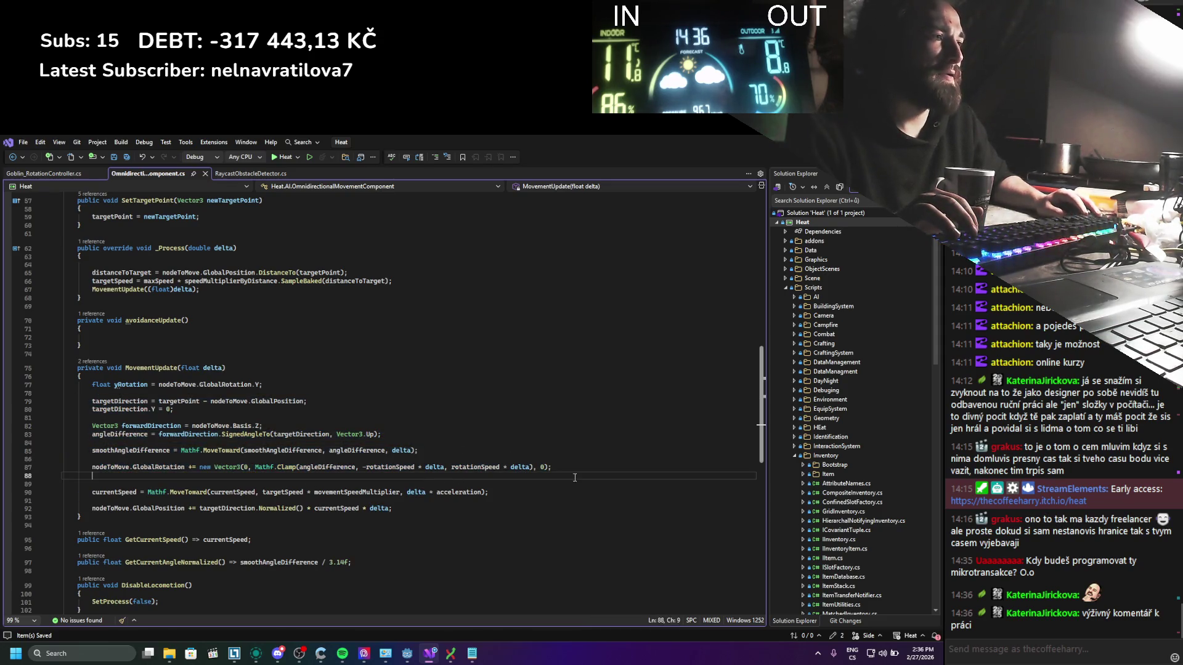
pyautogui.click(661, 484)
pyautogui.hotkey('ctrl', 'z')
pyautogui.hotkey('ctrl', 'z')
pyautogui.hotkey('ctrl', 'z')
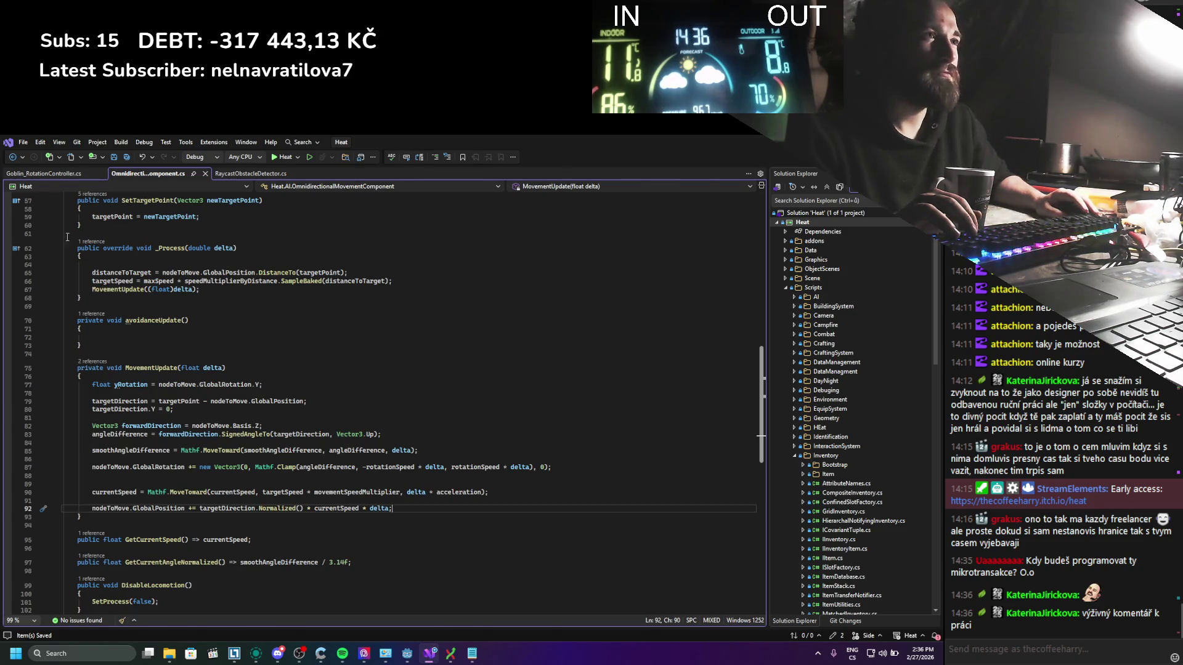
pyautogui.moveTo(557, 468); pyautogui.dragTo(153, 445)
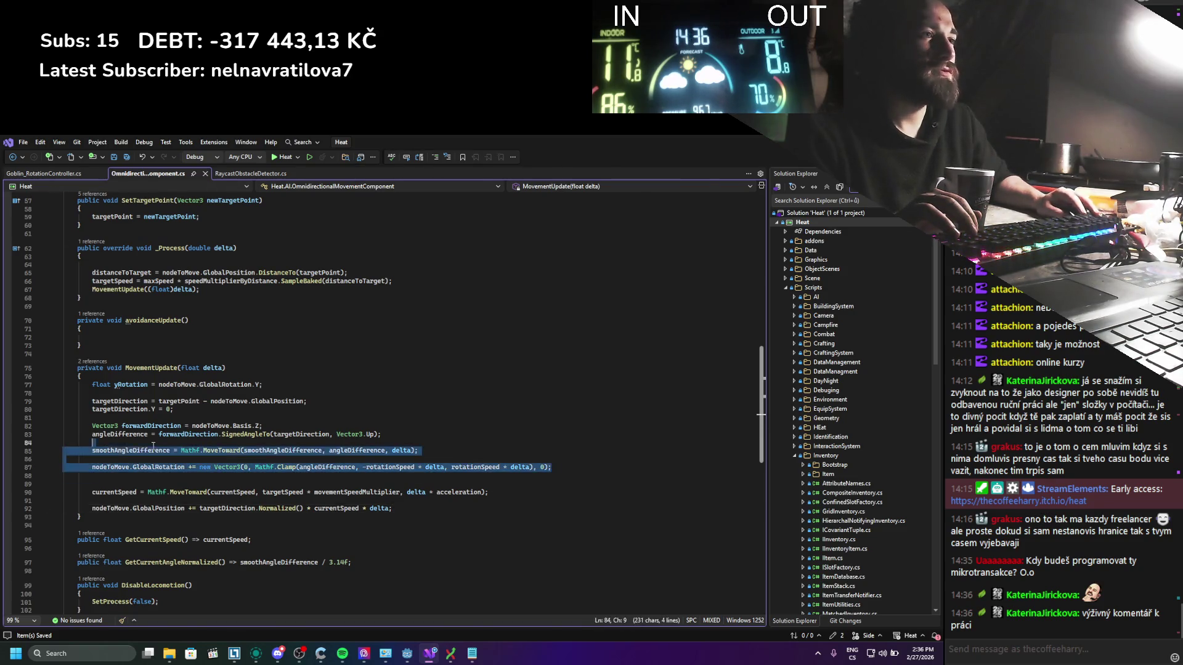
pyautogui.hotkey('shift', 'Up')
pyautogui.hotkey('ctrl', 'c')
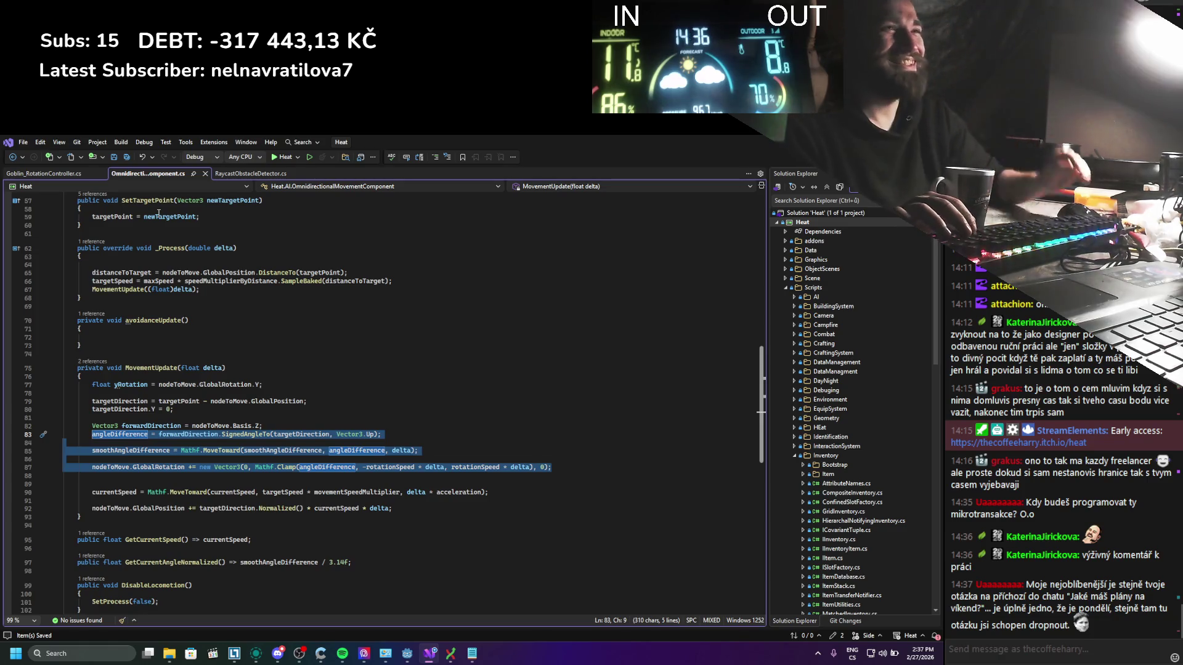
pyautogui.click(74, 174)
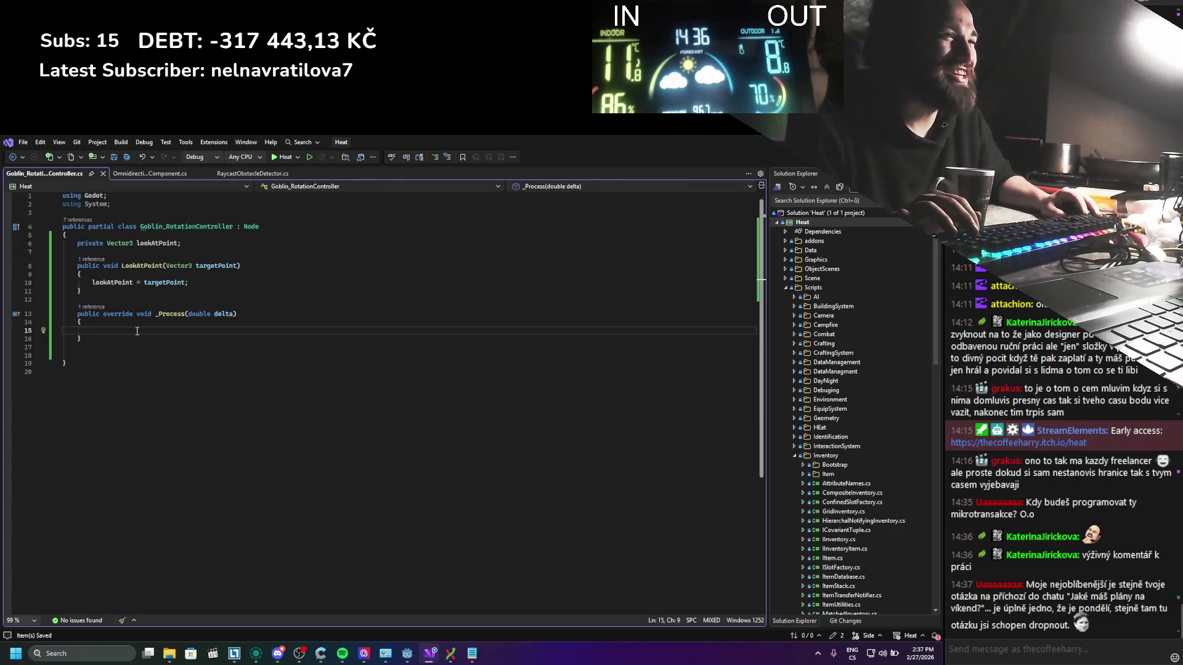
# Step: Paste the rotation lines into _Process, add blank lines near the lookAtPoint field, and save
pyautogui.hotkey('ctrl', 'v')
pyautogui.click(203, 300)
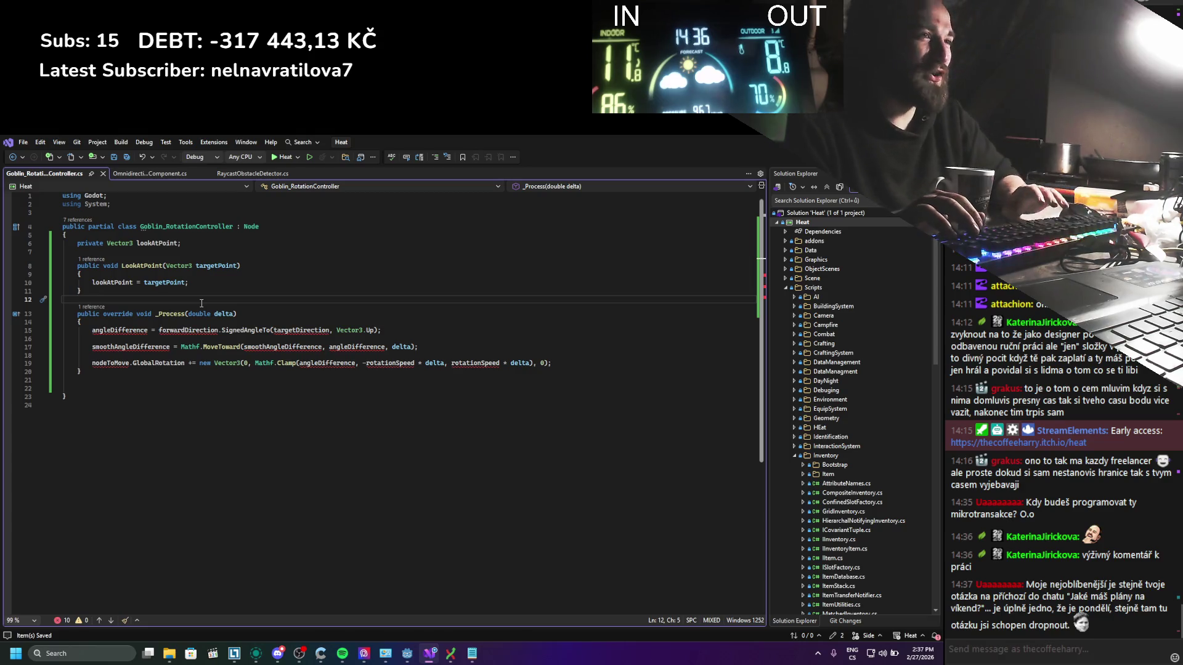
pyautogui.press('Up')
pyautogui.press('Up')
pyautogui.press('Up')
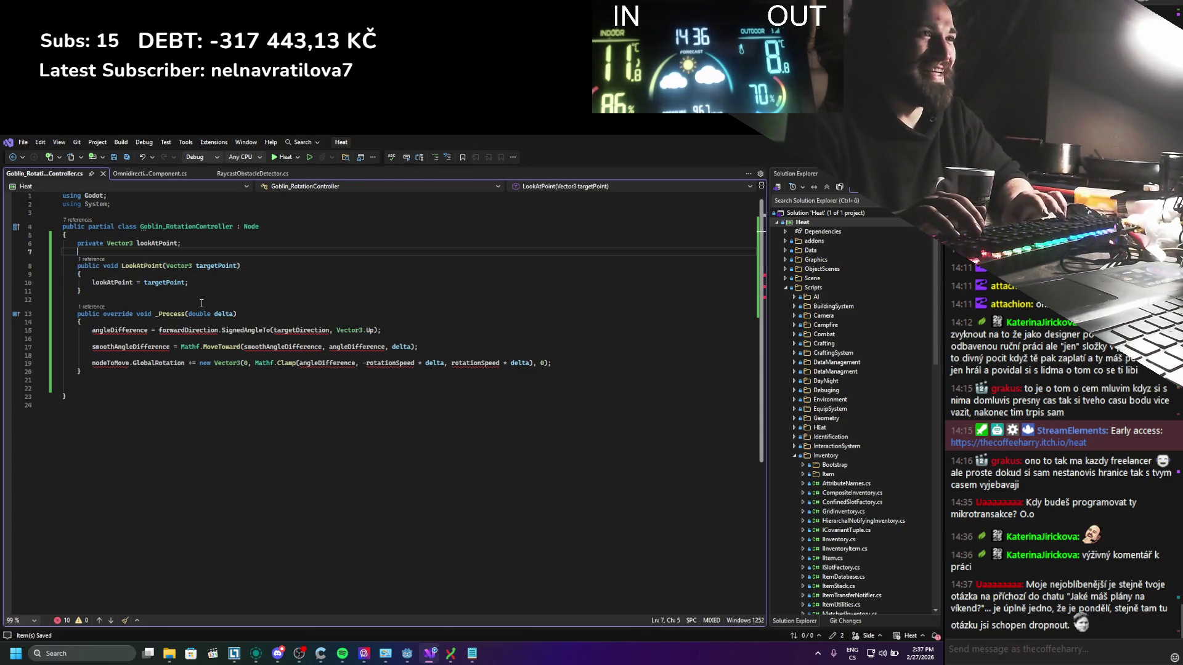
pyautogui.press('Return')
pyautogui.press('Return')
pyautogui.press('Up')
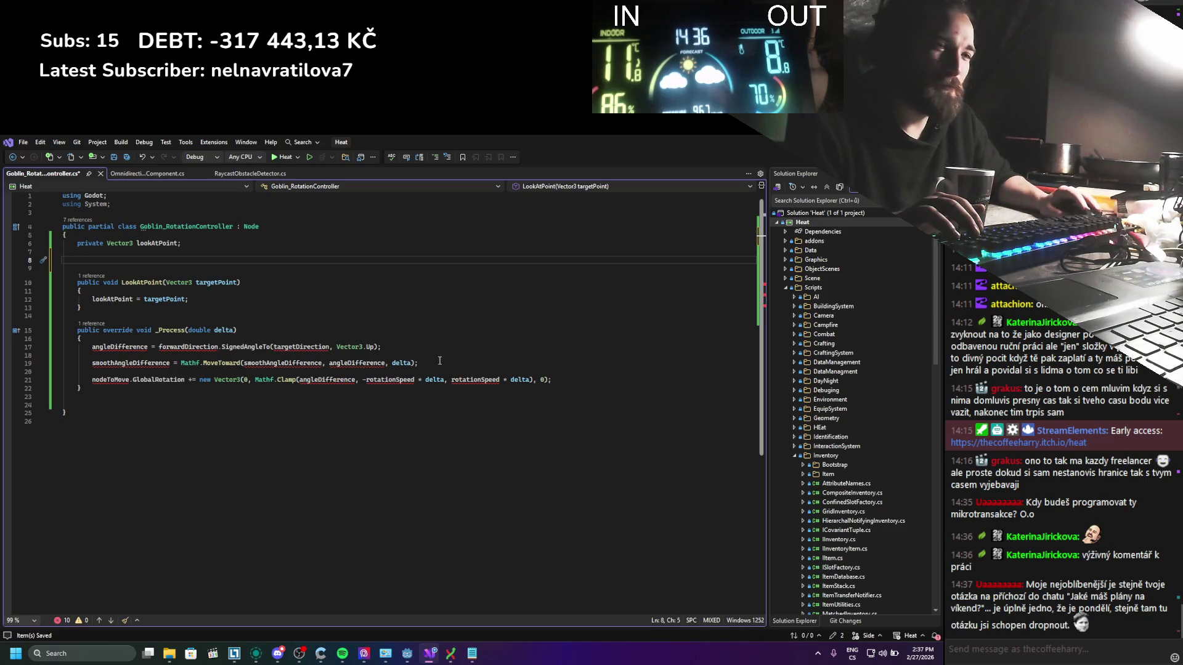
pyautogui.click(342, 654)
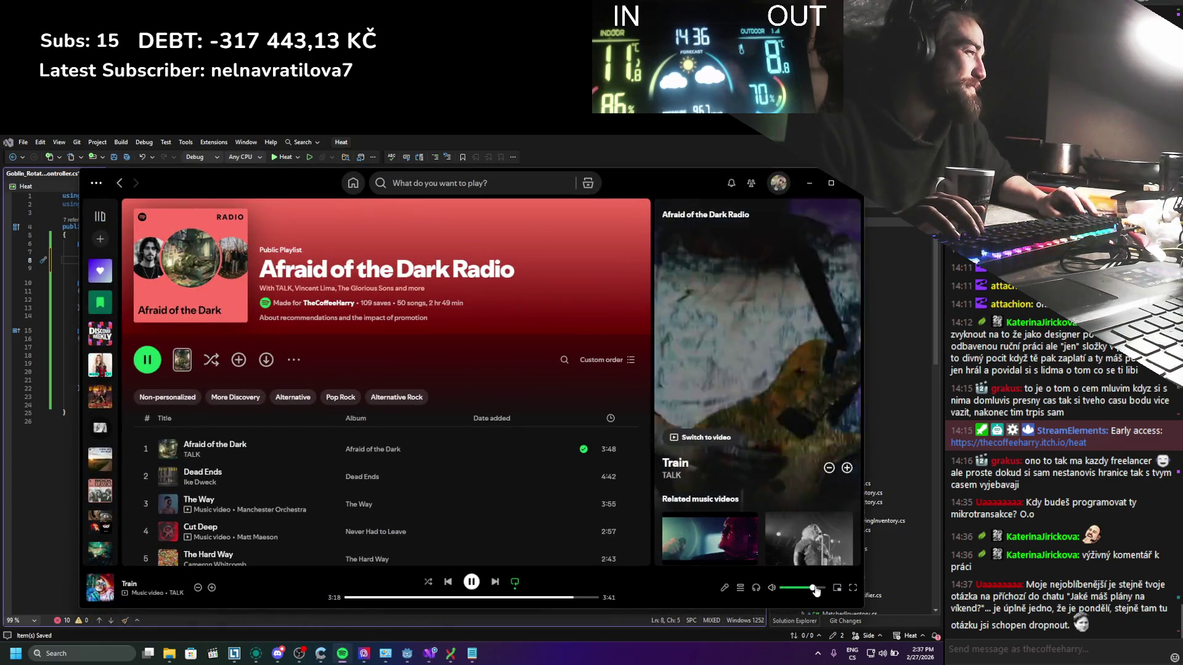
pyautogui.click(796, 181)
pyautogui.click(181, 254)
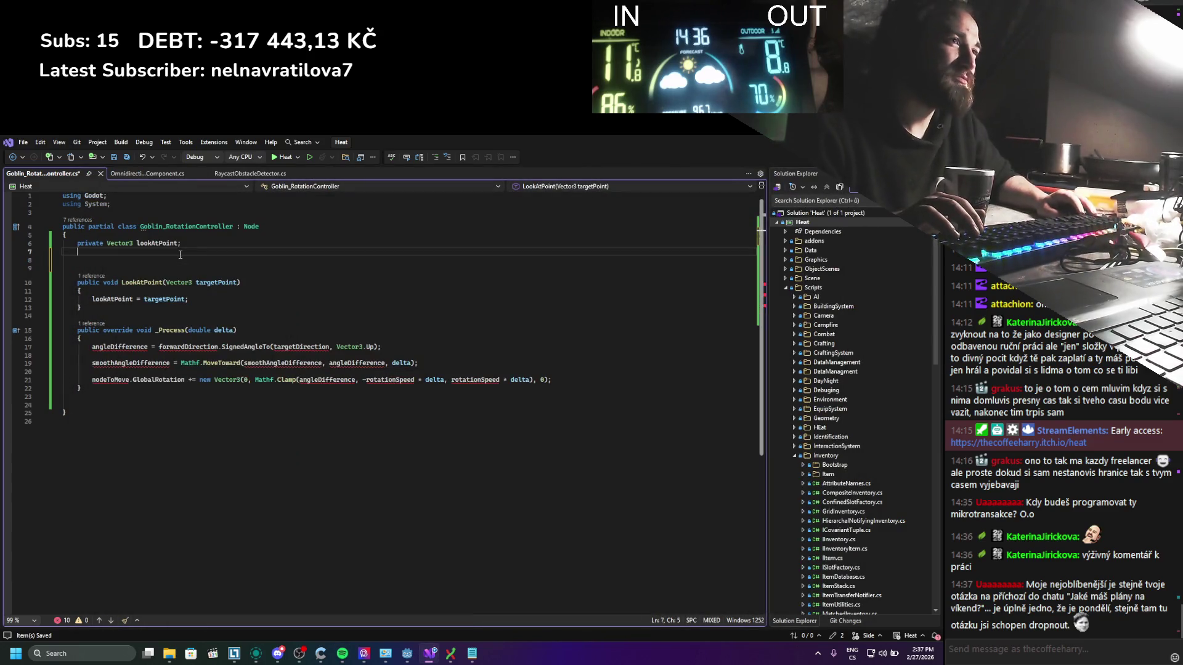
pyautogui.hotkey('ctrl', 's')
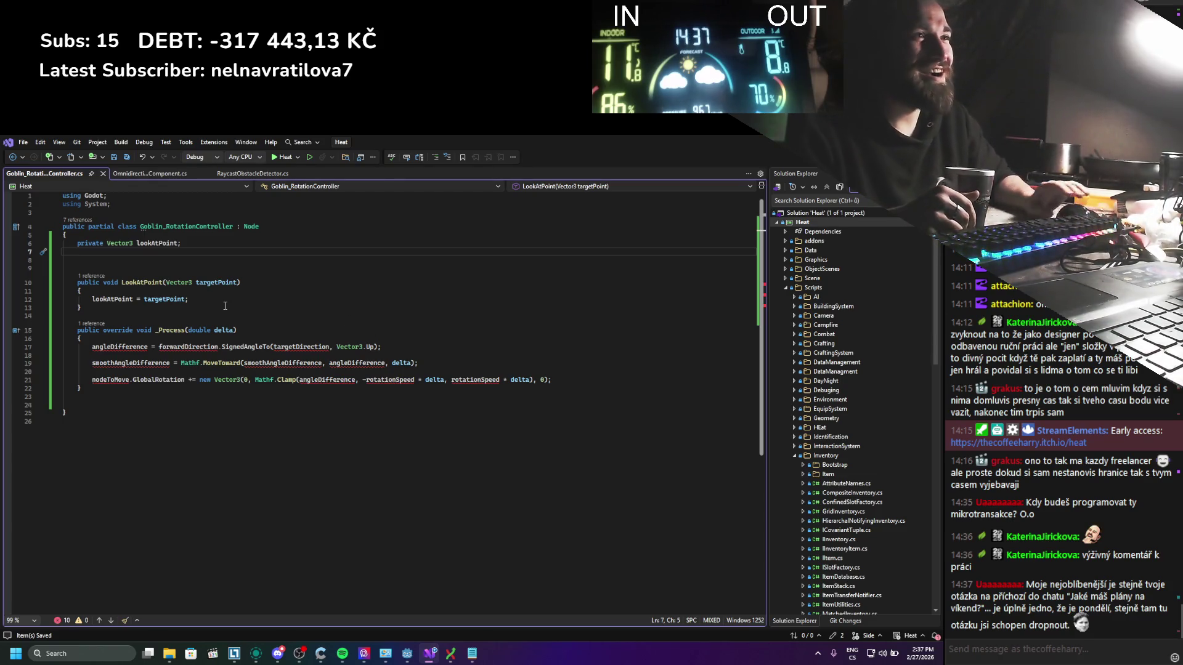
# Step: Declare an [Export] private Node3D nodeToRotate field above lookAtPoint
pyautogui.press('Up')
pyautogui.hotkey('ctrl', 'Return')
pyautogui.hotkey('ctrl', 'Return')
pyautogui.write('[ex')
pyautogui.press('Tab')
pyautogui.write(']')
pyautogui.press('Return')
pyautogui.write('pri')
pyautogui.press('Tab')
pyautogui.write('nodeT')
pyautogui.press('BackSpace')
pyautogui.press('BackSpace')
pyautogui.press('BackSpace')
pyautogui.write('Node3D nodeToRotate;')
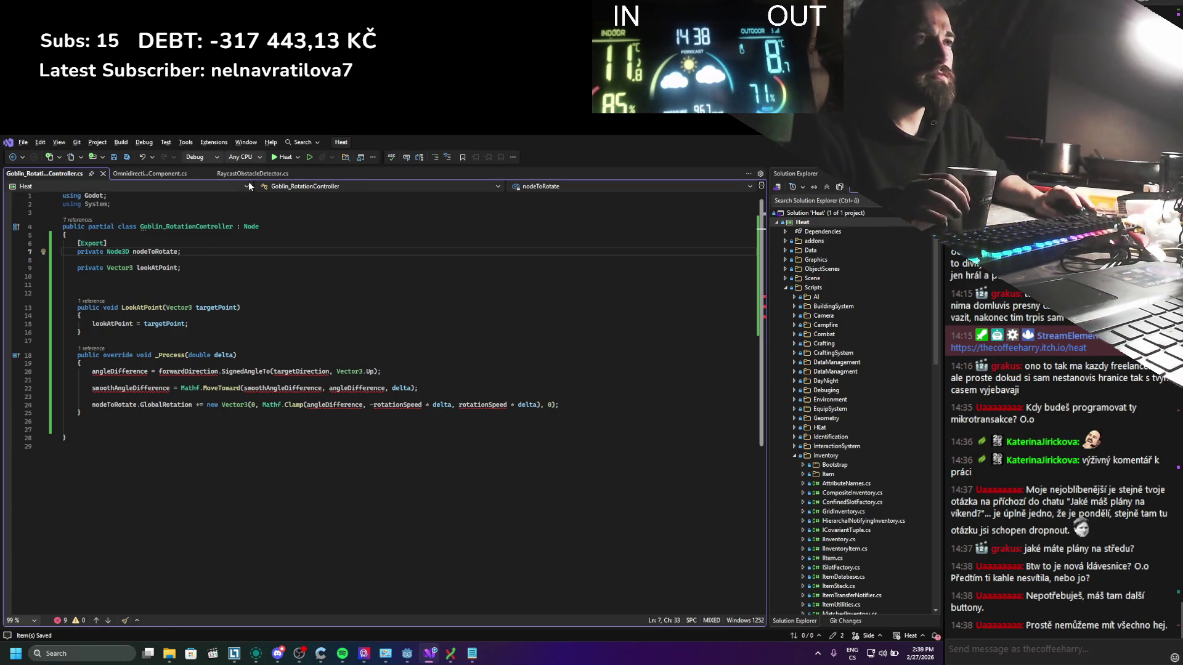
# Step: Inspect the pasted _Process lines and the targetPoint references
pyautogui.click(149, 254)
pyautogui.moveTo(80, 438); pyautogui.dragTo(92, 397)
pyautogui.doubleClick(199, 356)
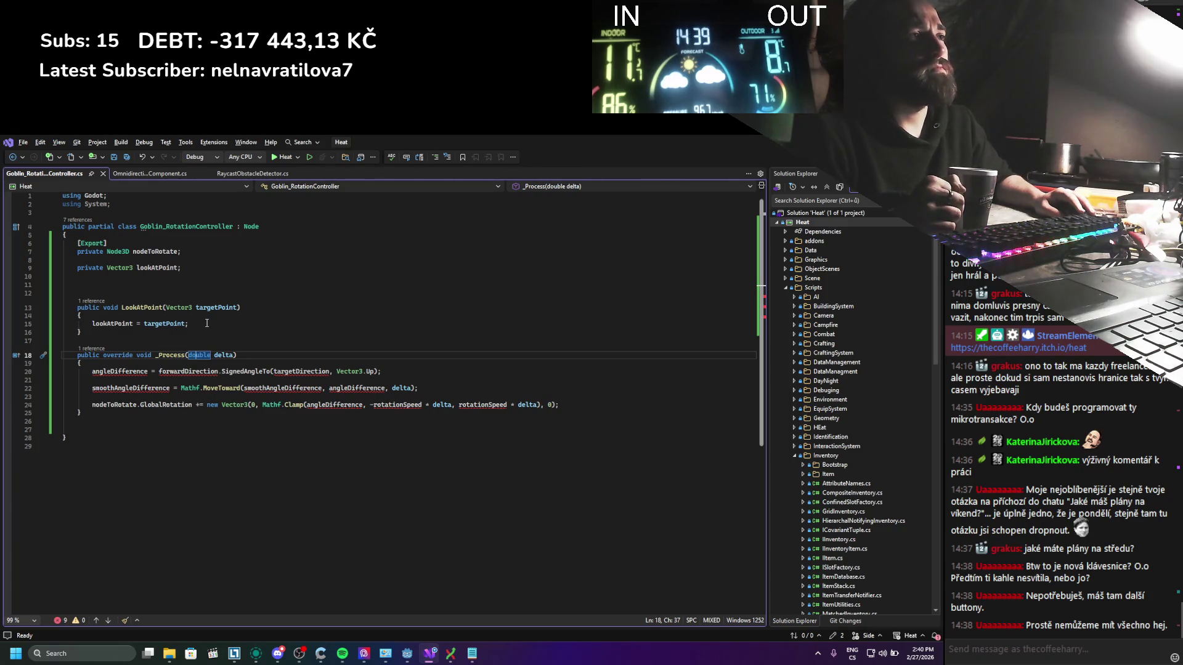
pyautogui.doubleClick(215, 306)
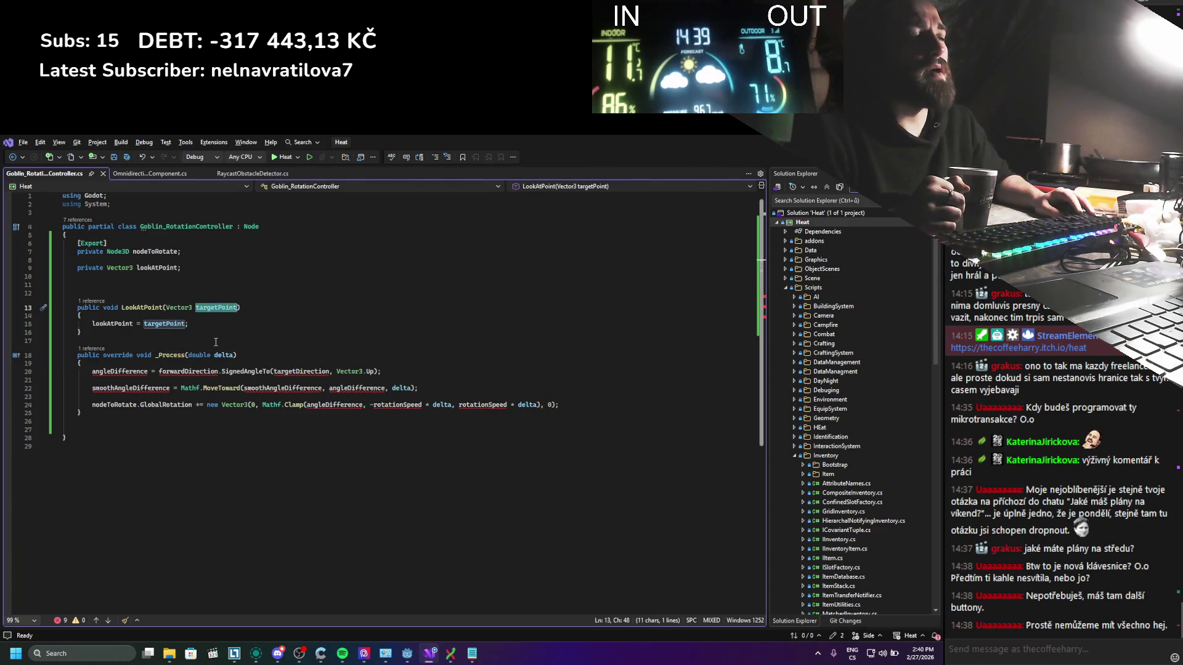
# Step: At the top of _Process, write Vector3 directionToTargetNormalized = nodeToRotate.GlobalPosition.DirectionTo(); and save
pyautogui.click(202, 364)
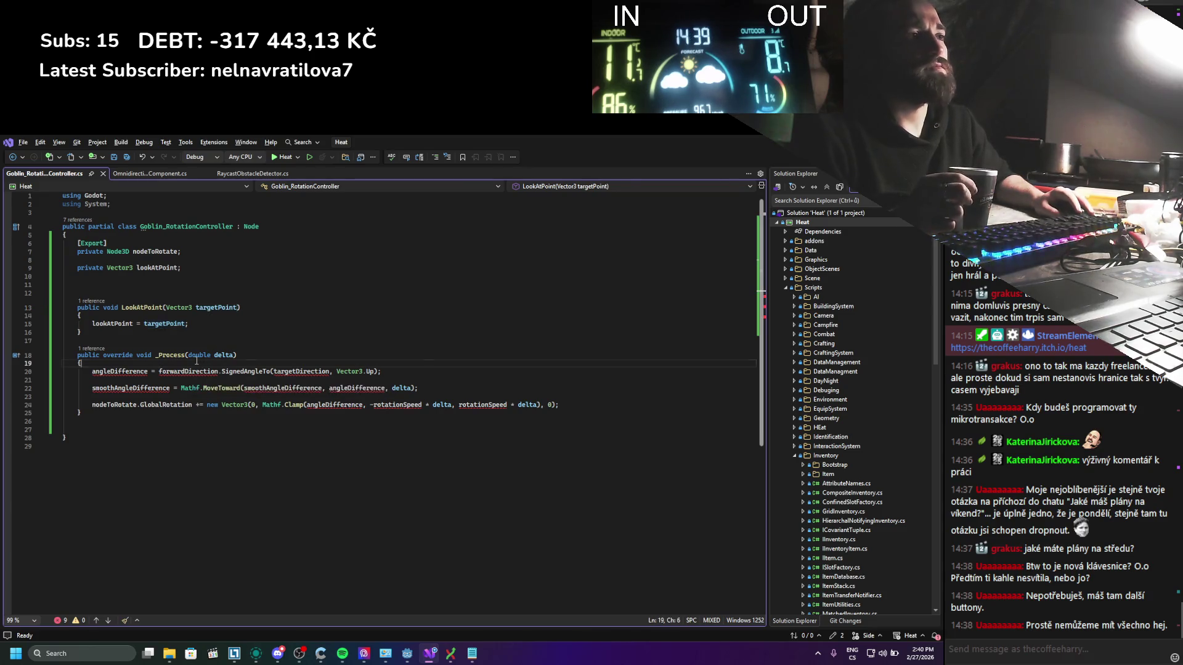
pyautogui.press('Return')
pyautogui.press('Return')
pyautogui.press('Up')
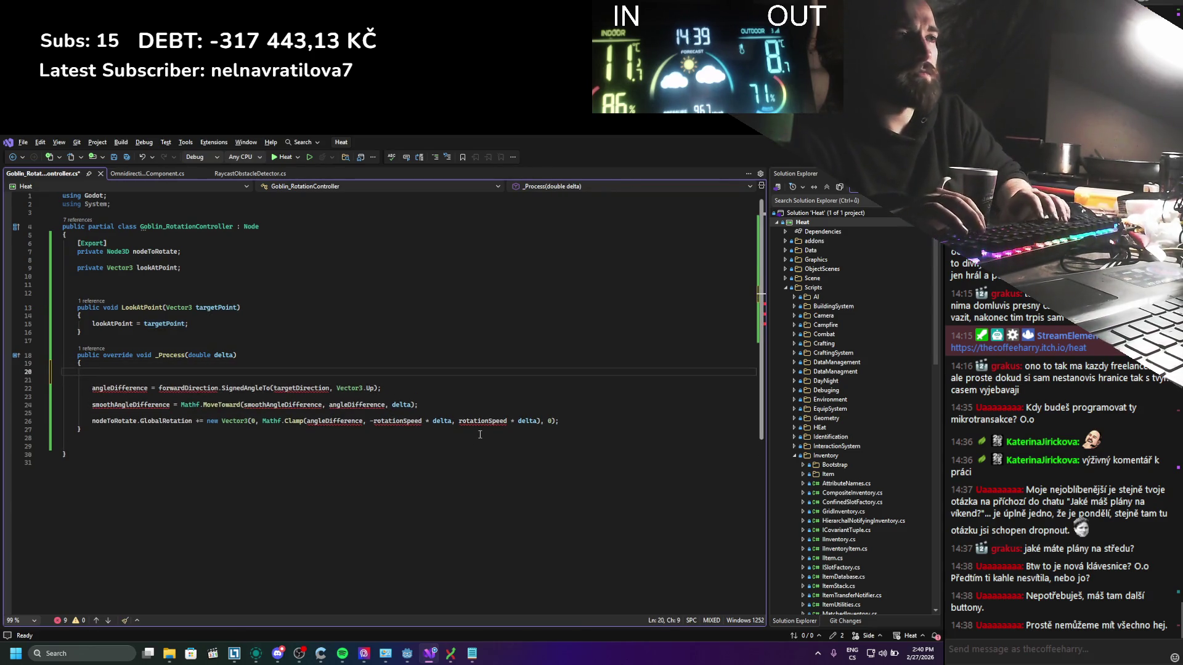
pyautogui.write('Vec')
pyautogui.press('Tab')
pyautogui.write('d')
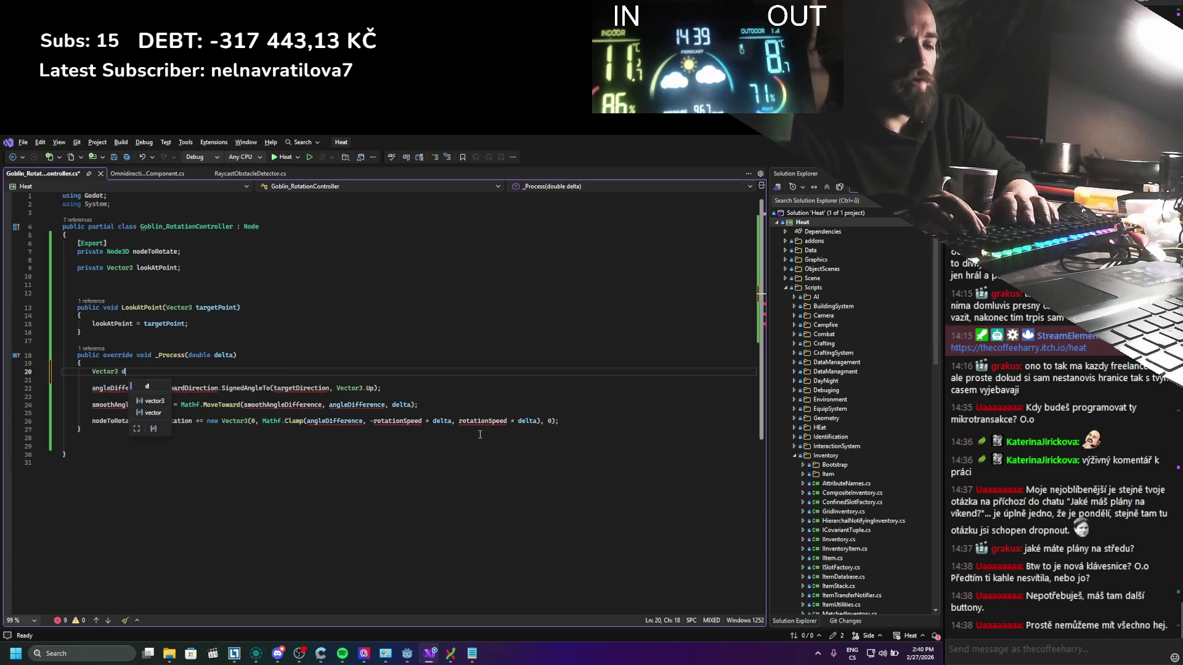
pyautogui.write('irectionT')
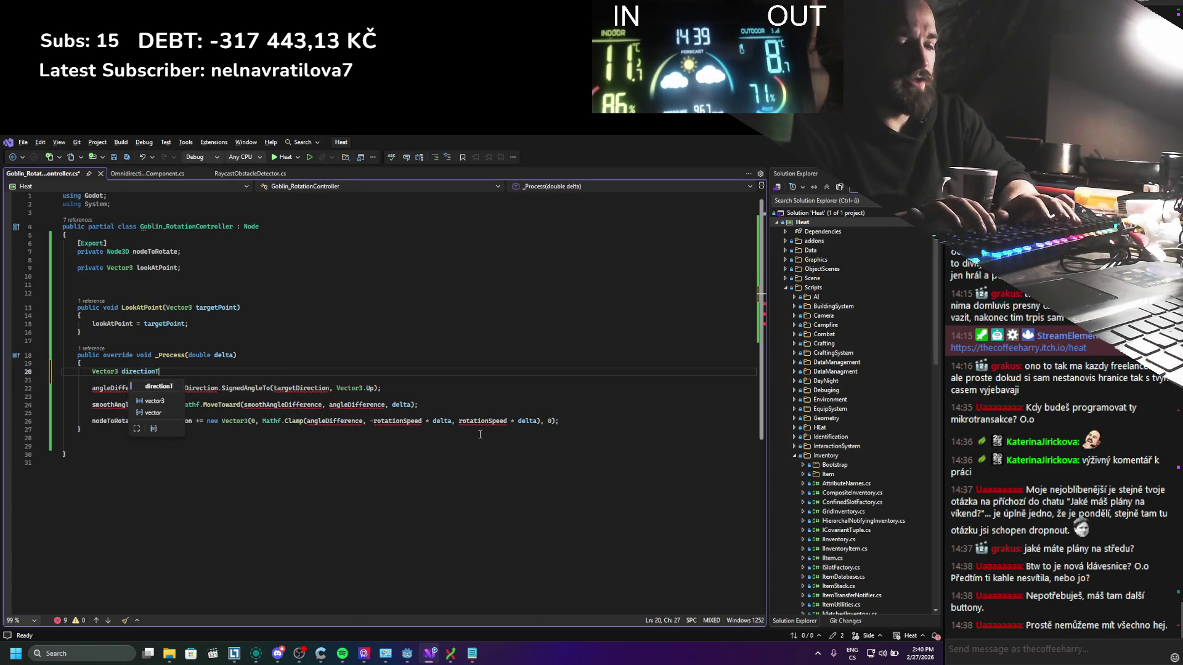
pyautogui.write('oTargetNormalized = n')
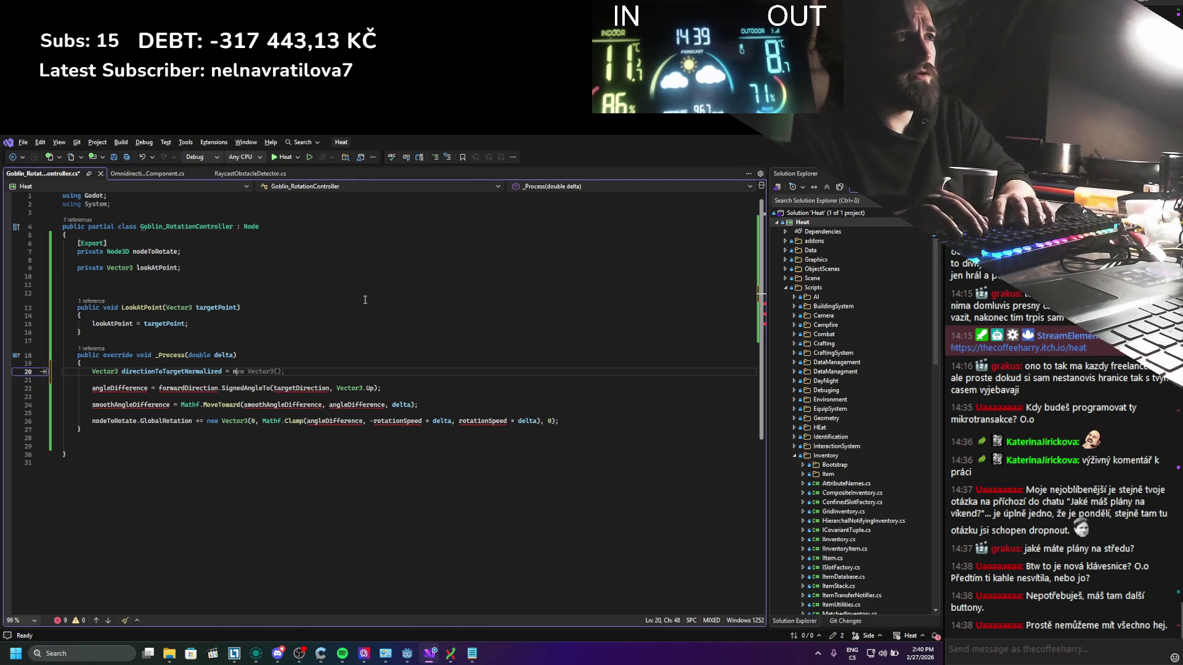
pyautogui.write('odeToRotate.d')
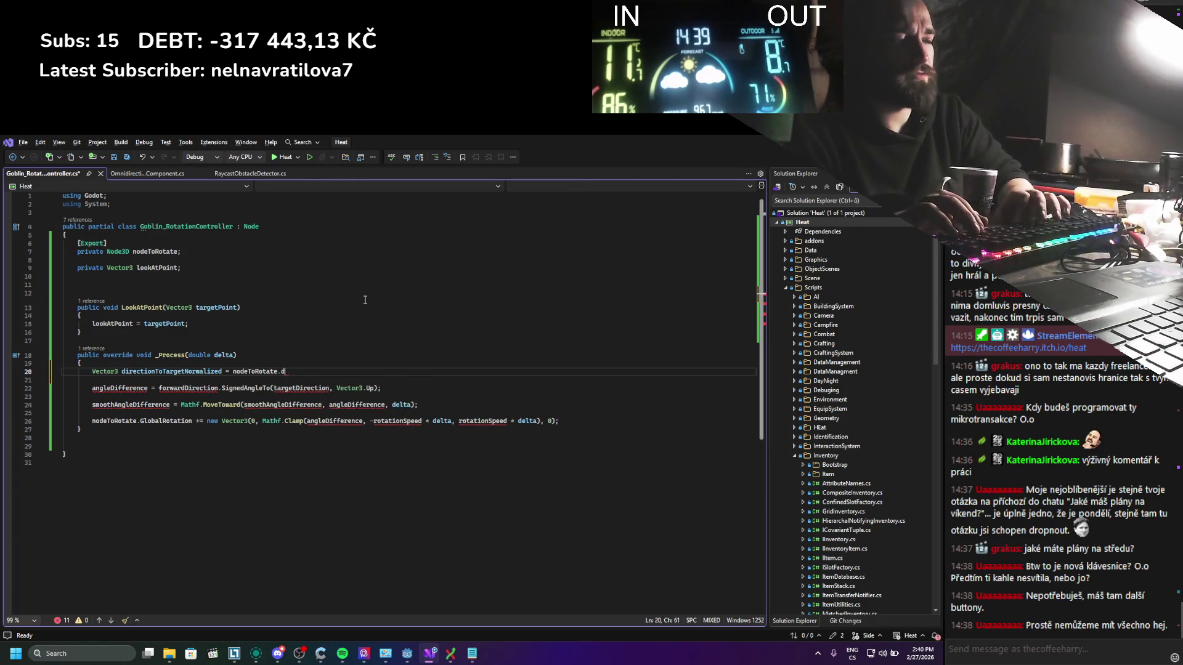
pyautogui.write('ire')
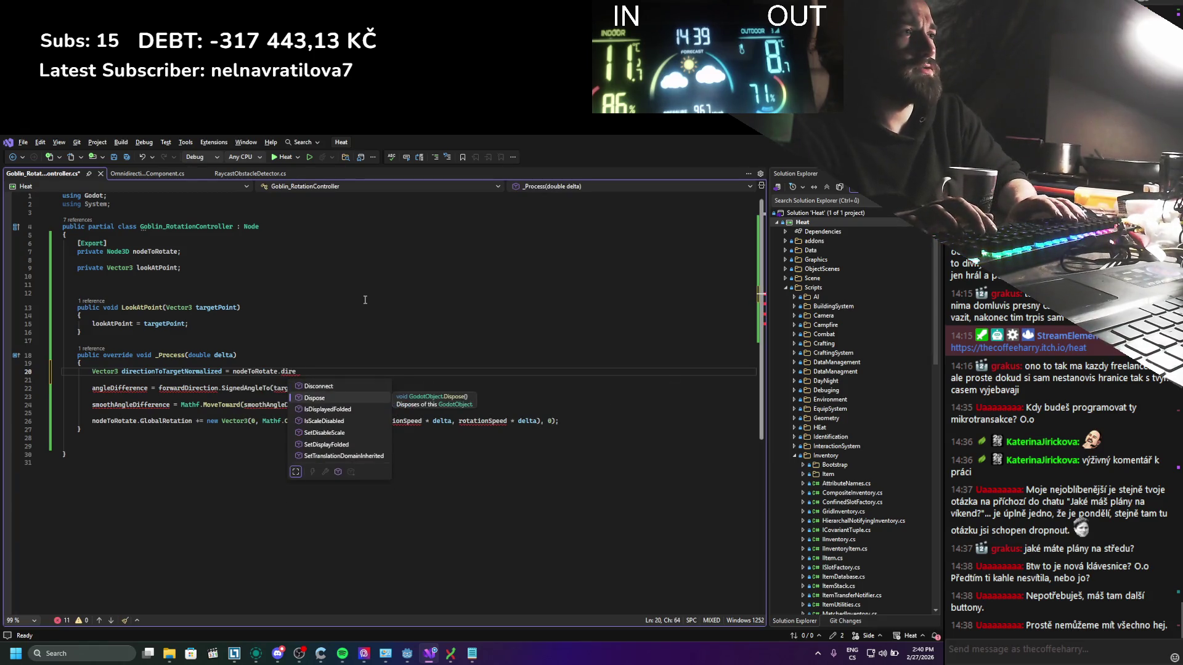
pyautogui.press('BackSpace')
pyautogui.press('BackSpace')
pyautogui.press('BackSpace')
pyautogui.write('globalpos.')
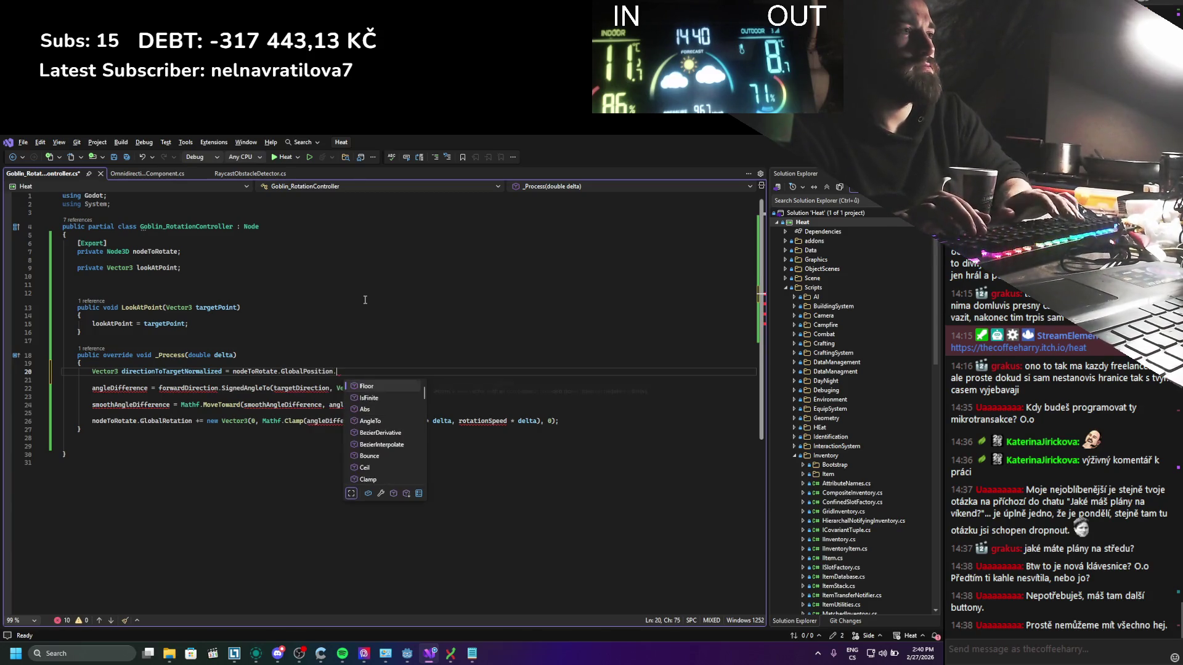
pyautogui.write('dir')
pyautogui.press('Tab')
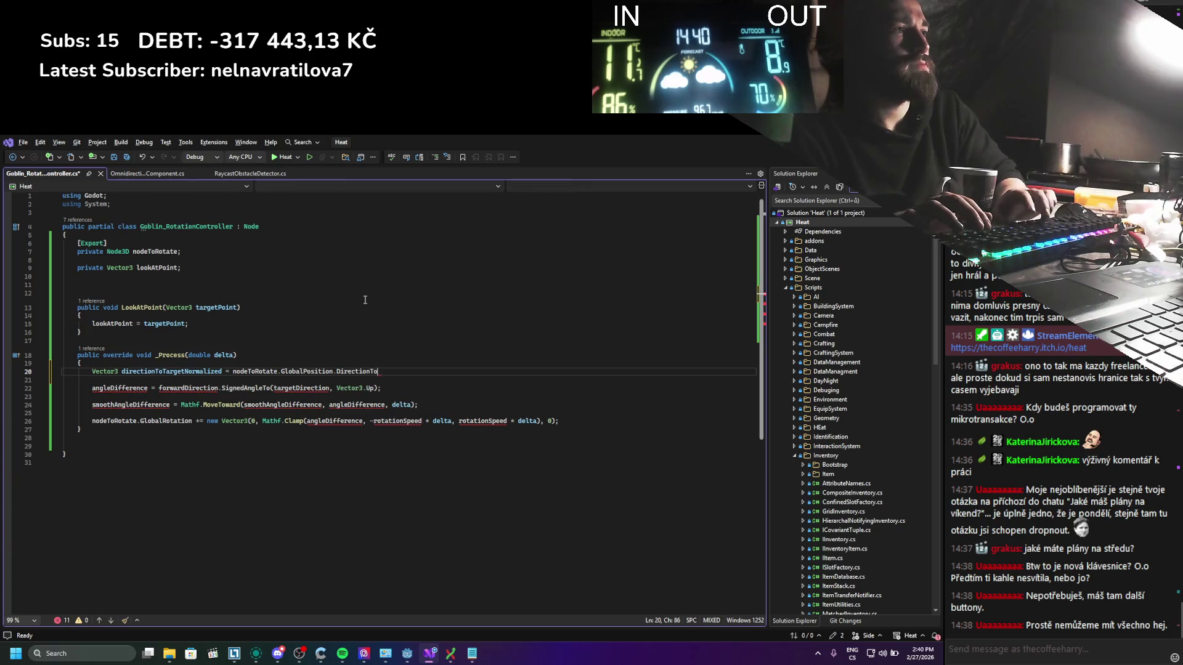
pyautogui.write('();')
pyautogui.hotkey('ctrl', 's')
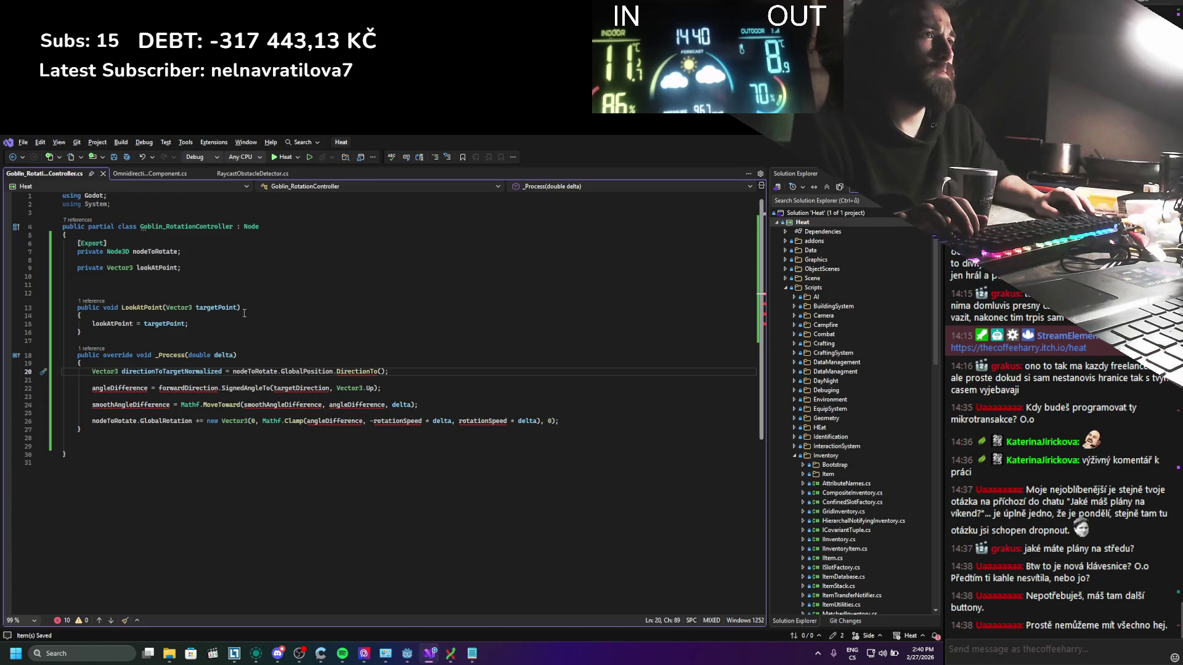
# Step: Pass lookAtPoint as the DirectionTo argument
pyautogui.doubleClick(171, 267)
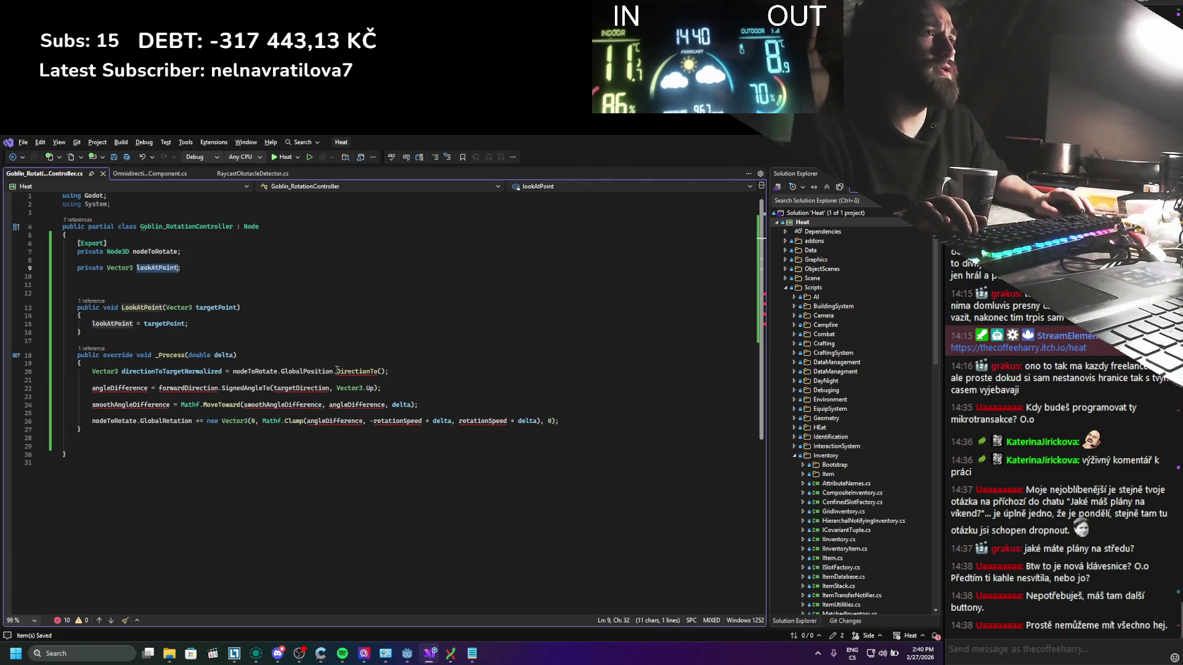
pyautogui.click(379, 371)
pyautogui.hotkey('ctrl', 'v')
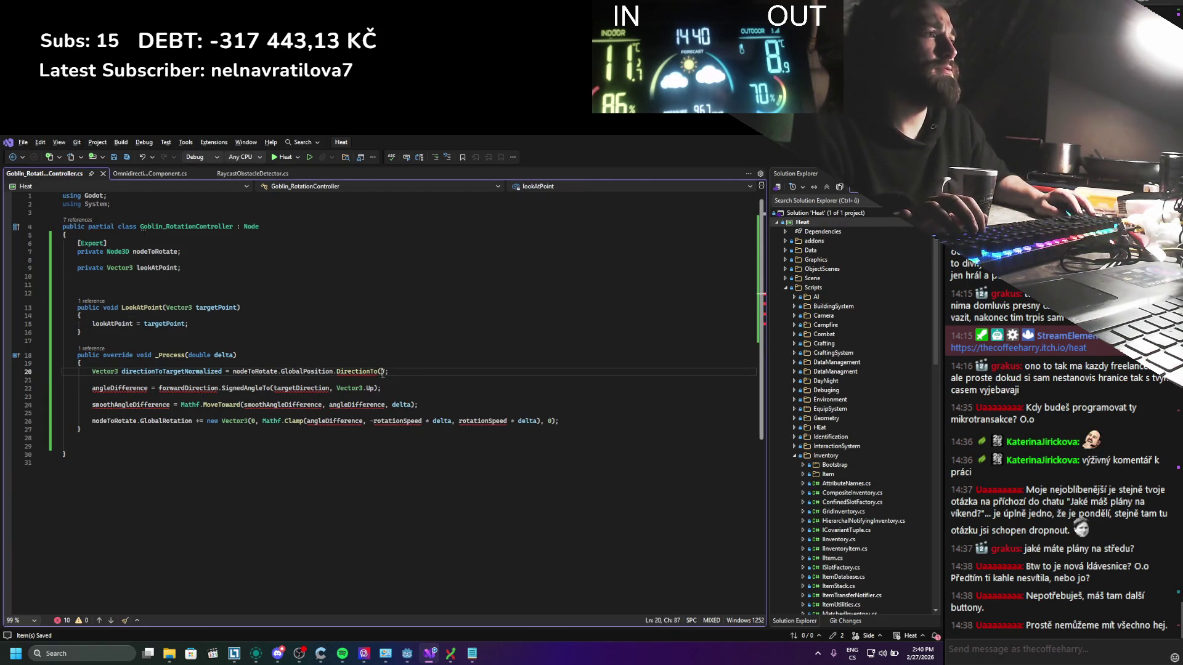
pyautogui.click(222, 326)
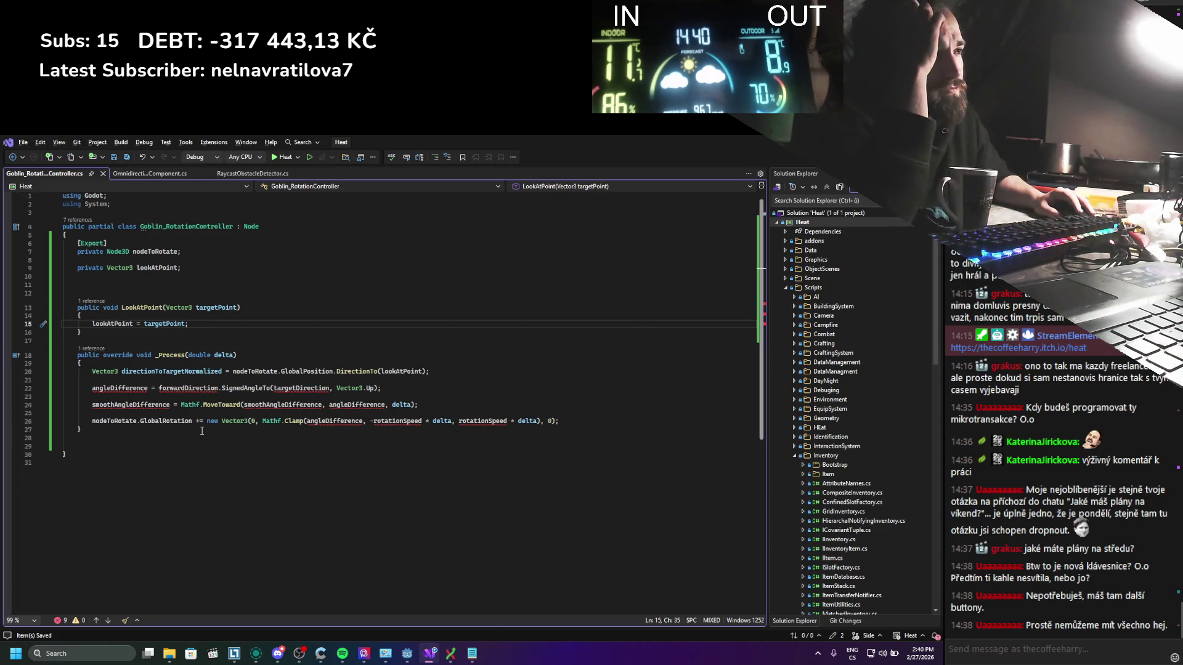
# Step: Delete the smoothAngleDifference line and its leftover blank line from _Process, then save the script
pyautogui.doubleClick(192, 372)
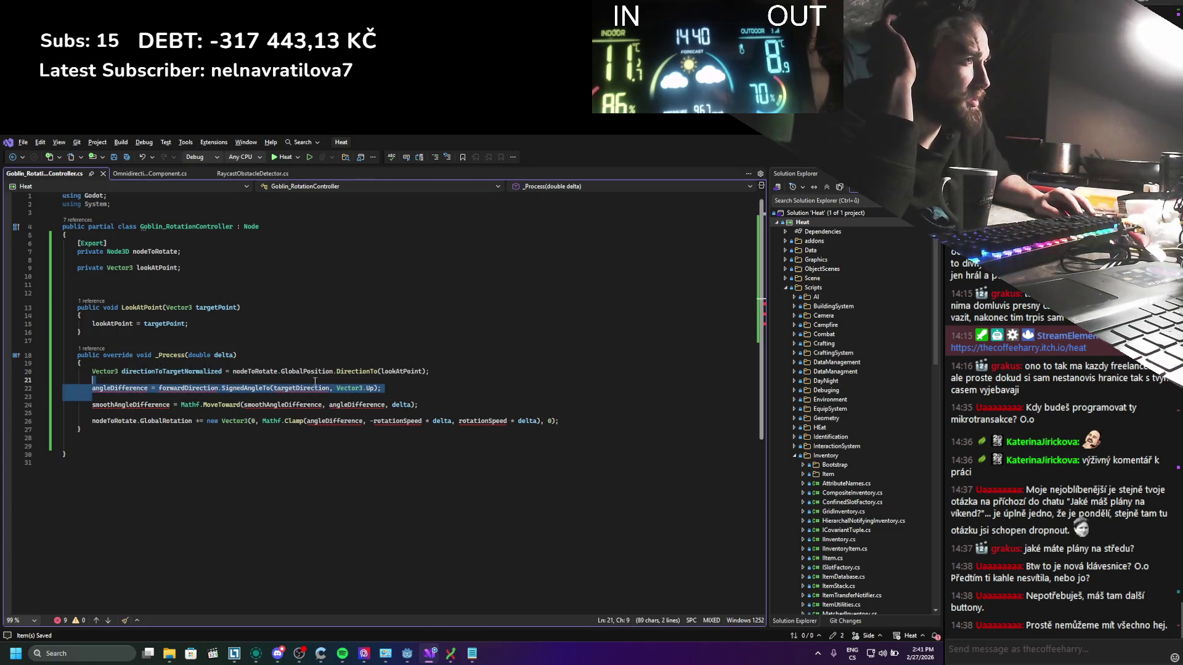
pyautogui.click(314, 389)
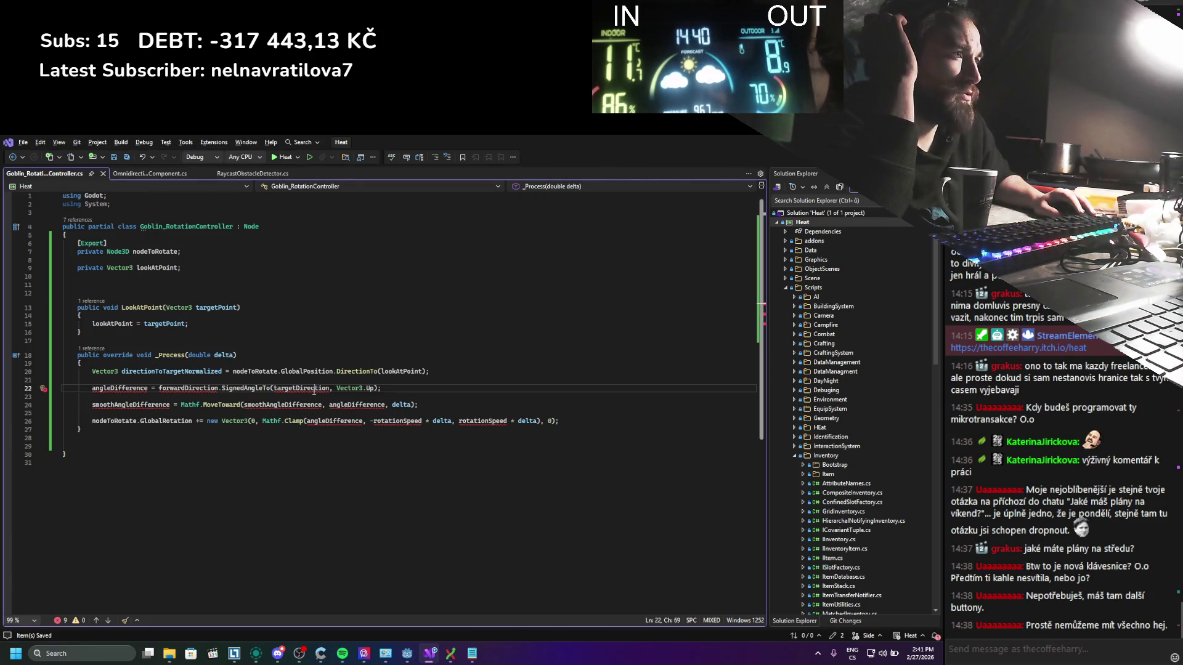
pyautogui.click(152, 411)
pyautogui.click(418, 404)
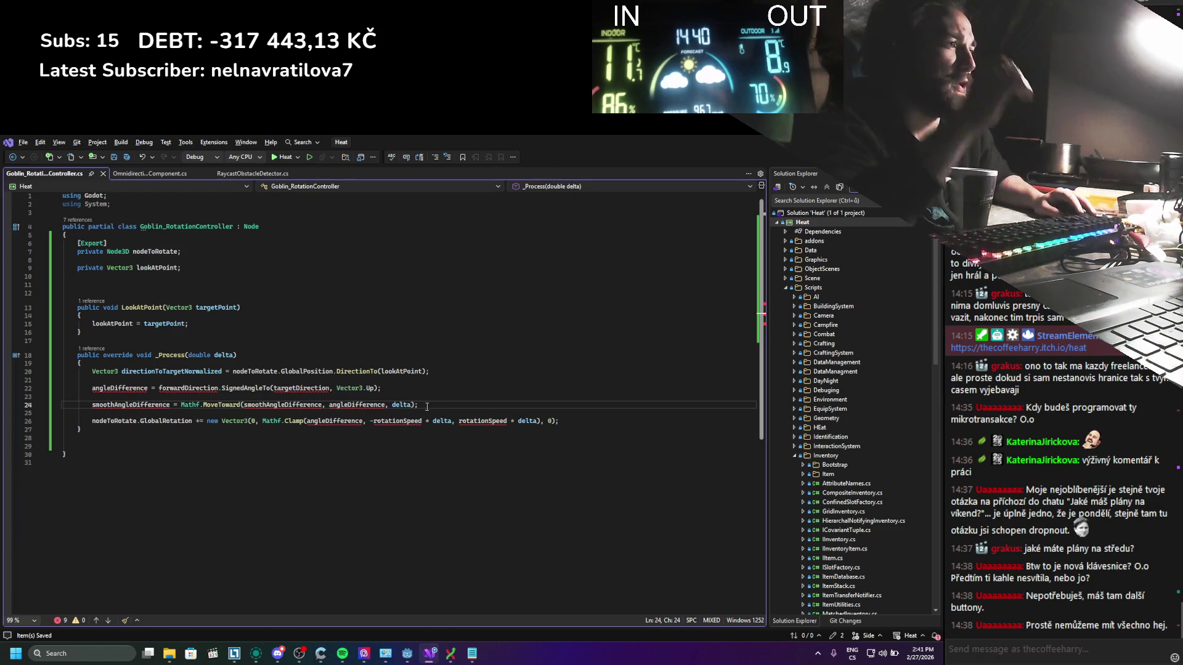
pyautogui.keyDown('shift'); pyautogui.click(208, 390); pyautogui.keyUp('shift')
pyautogui.keyDown('shift'); pyautogui.click(61, 396); pyautogui.keyUp('shift')
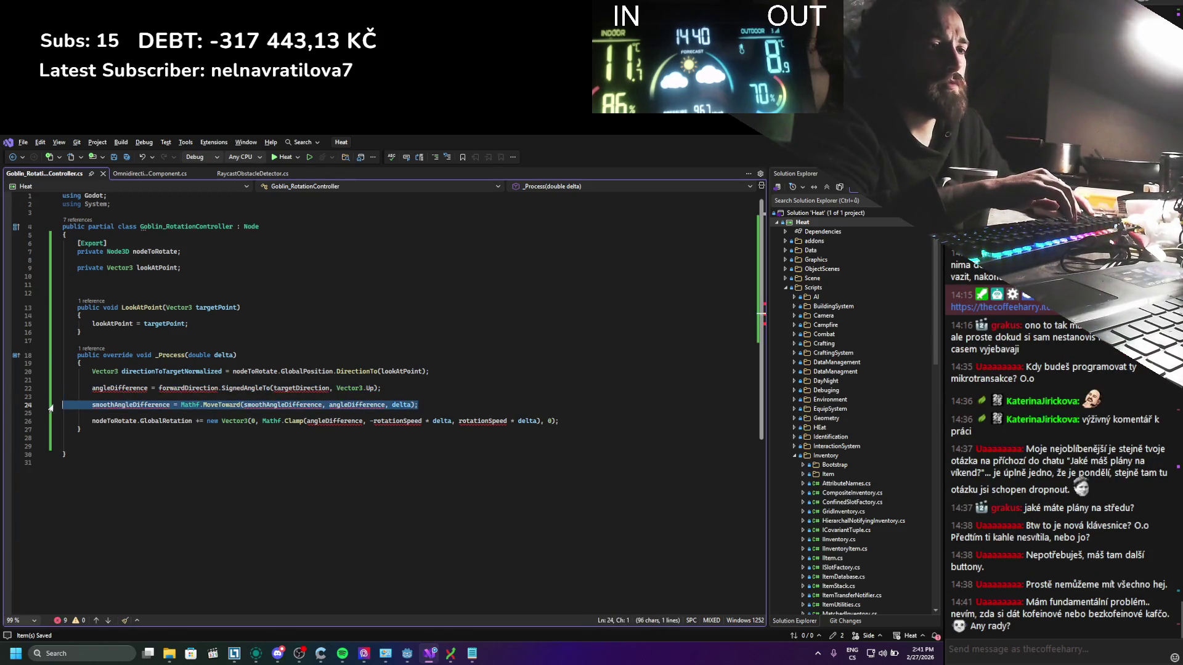
pyautogui.press('Delete')
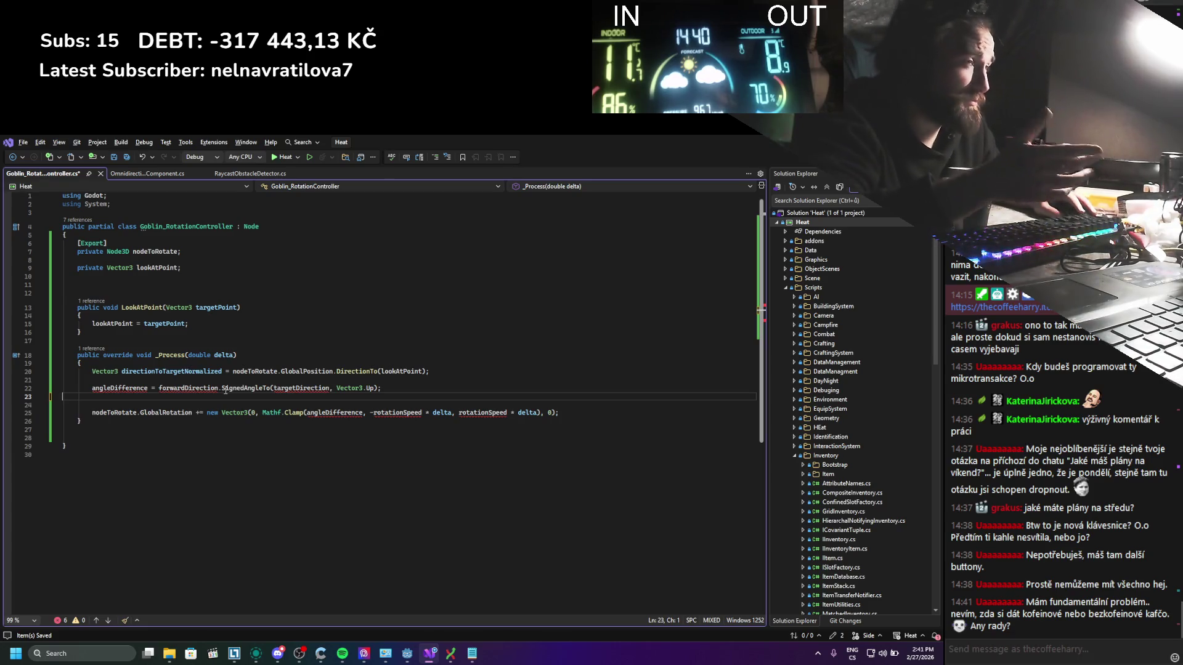
pyautogui.moveTo(286, 372)
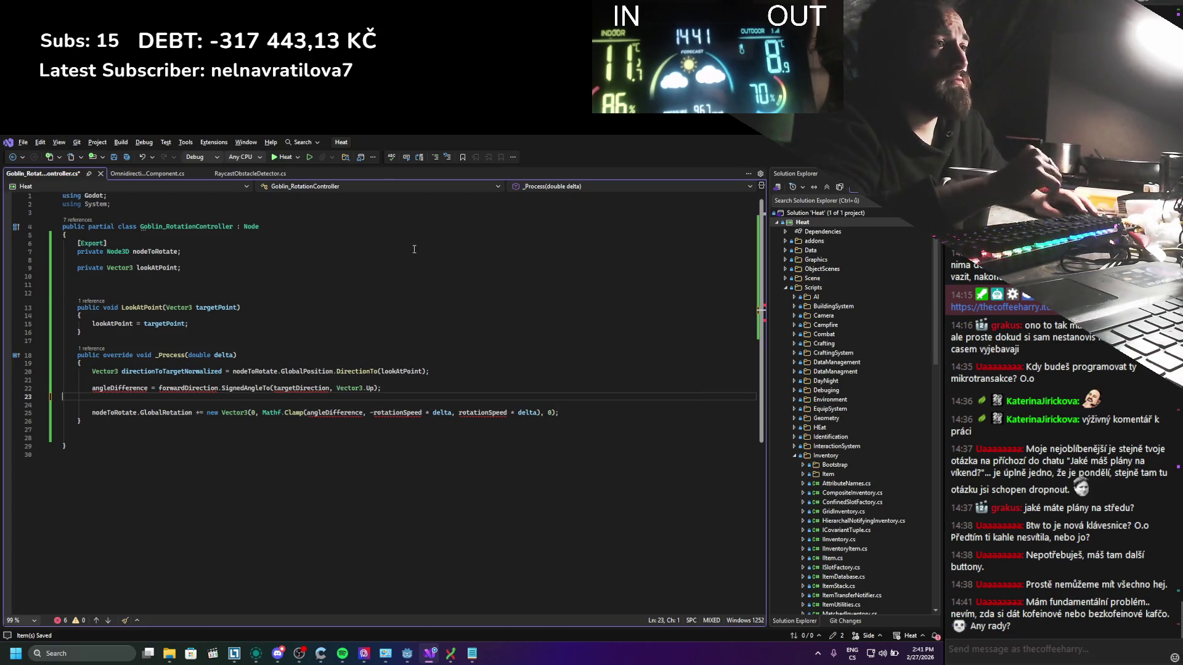
pyautogui.press('BackSpace')
pyautogui.hotkey('ctrl', 's')
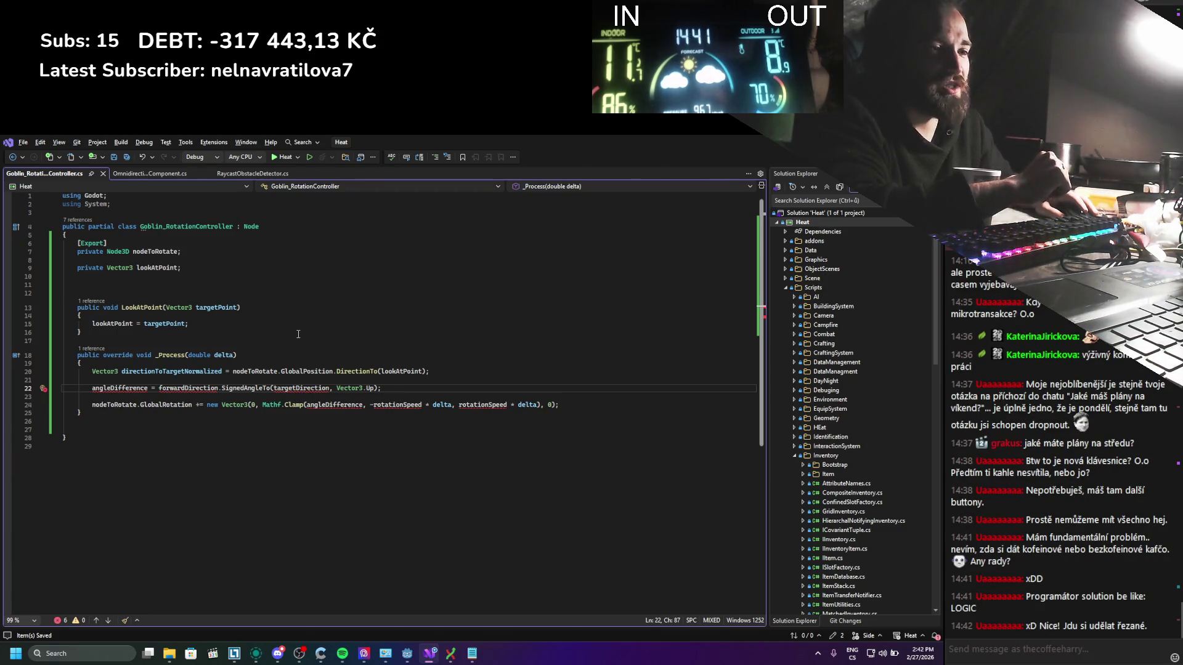
# Step: Review the forwardDirection.SignedAngleTo(targetDirection, Vector3.Up) line and place the caret below it
pyautogui.scroll(-1, 298, 334)
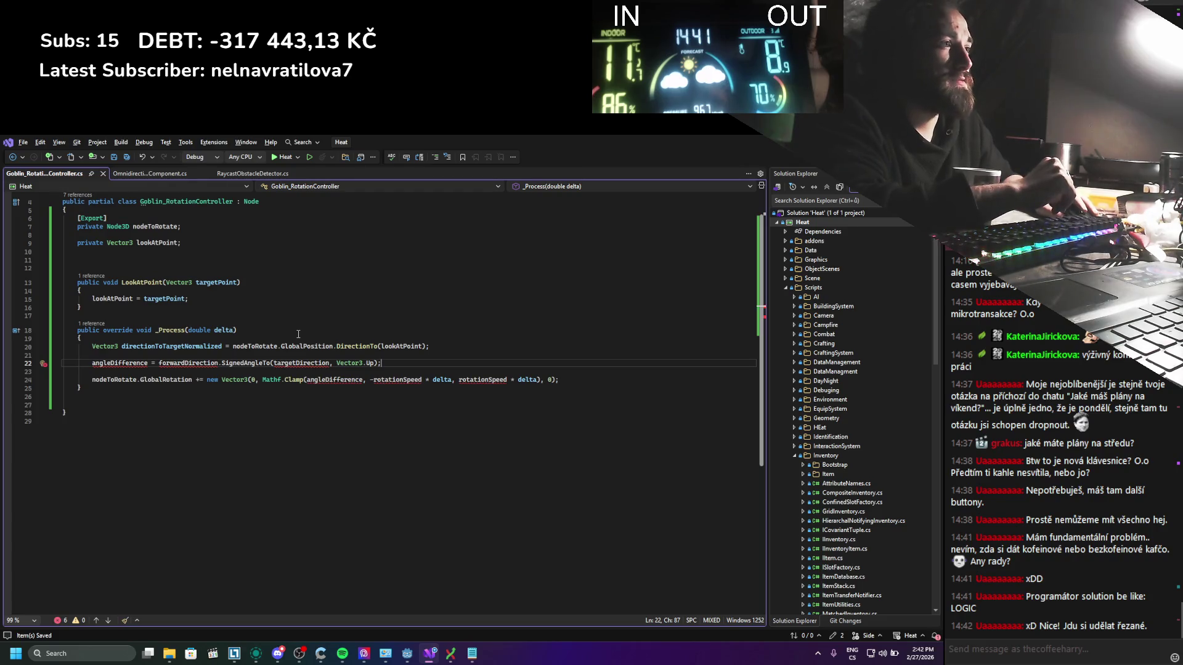
pyautogui.scroll(1, 298, 334)
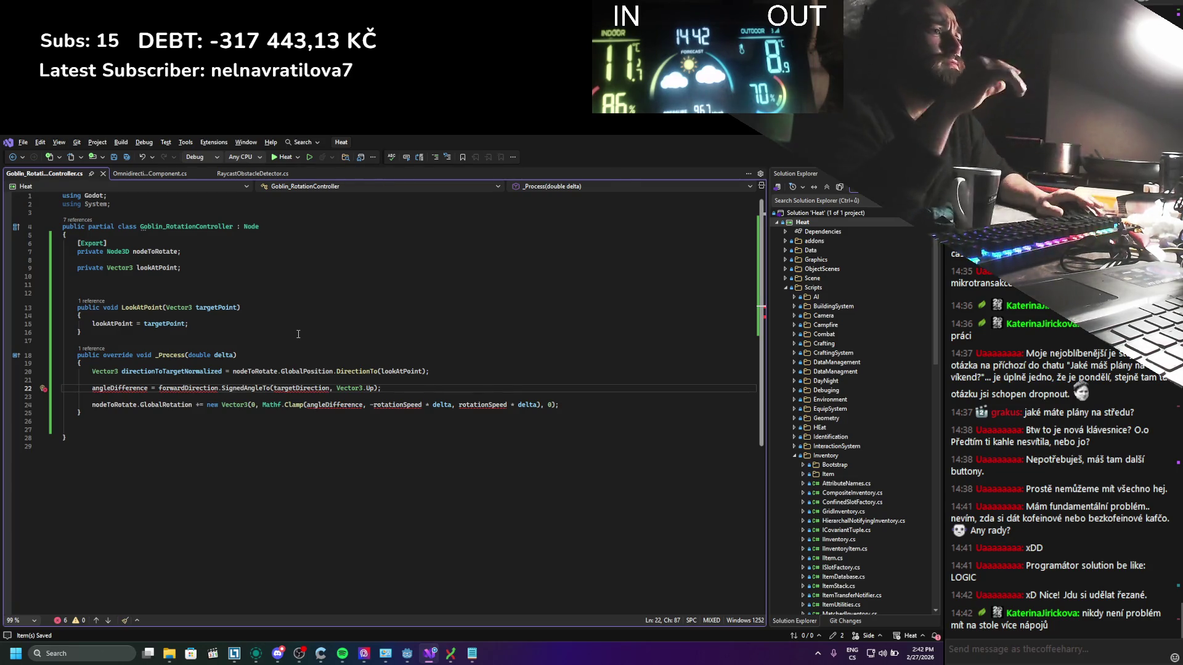
pyautogui.click(197, 396)
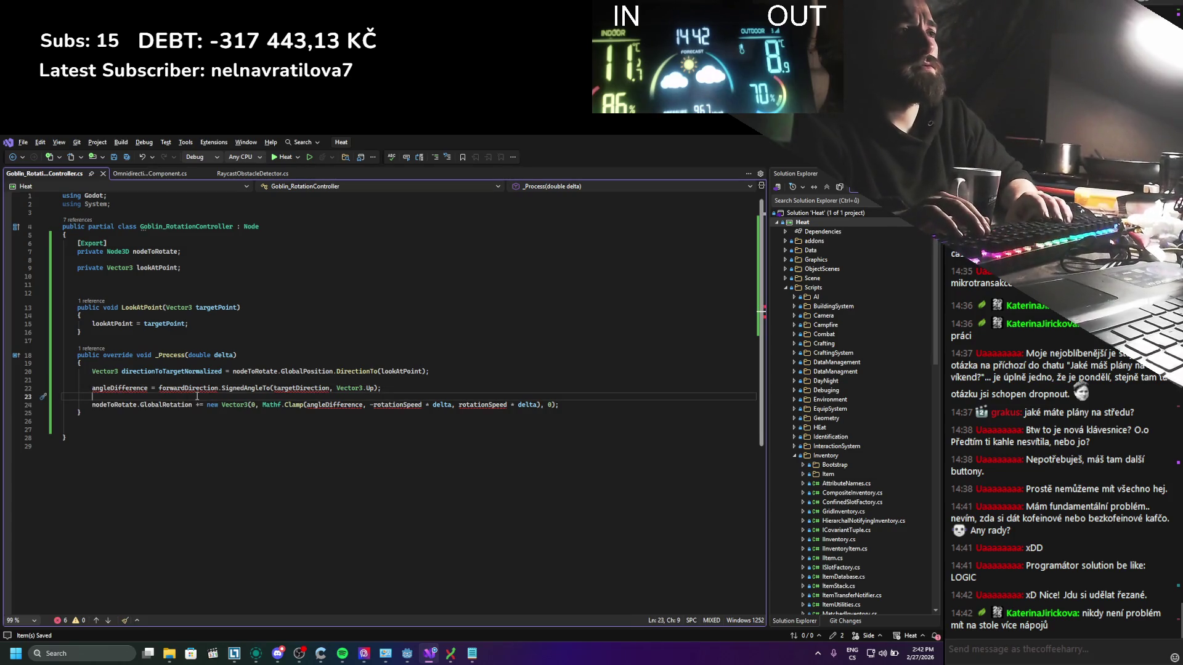
# Step: Add an empty nodeToRotate.RotateY() call on a new line in _Process and save
pyautogui.press('Return')
pyautogui.press('Return')
pyautogui.press('Up')
pyautogui.write('node')
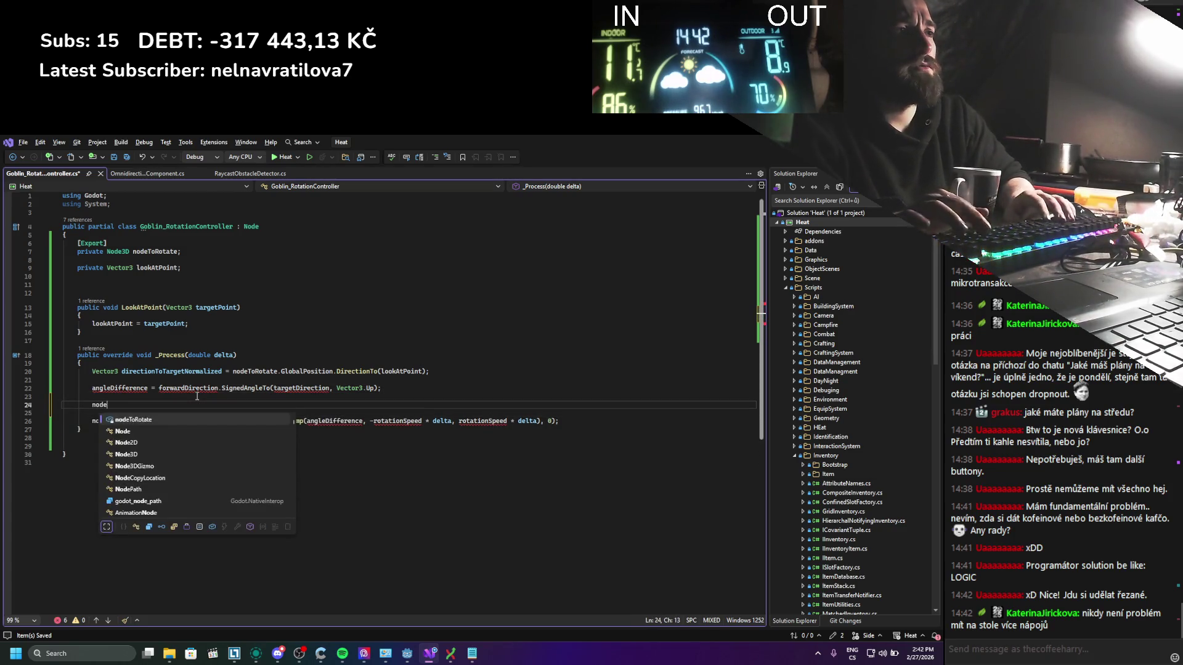
pyautogui.write('ToRotate.rotate')
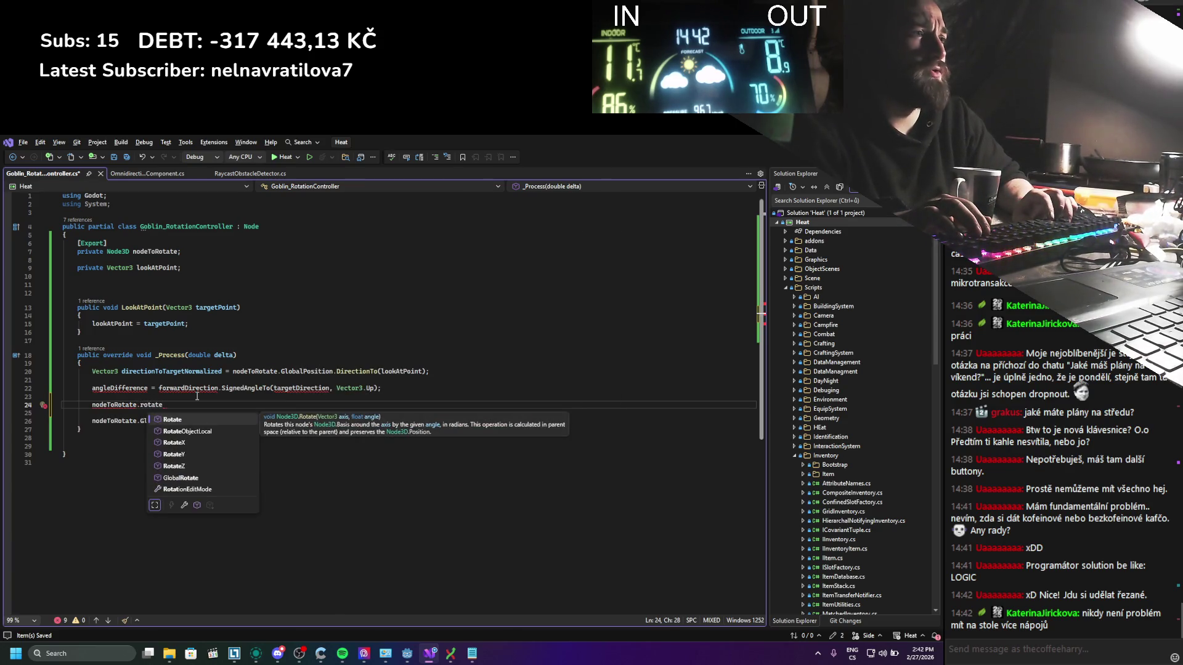
pyautogui.press('Down')
pyautogui.press('Down')
pyautogui.press('Down')
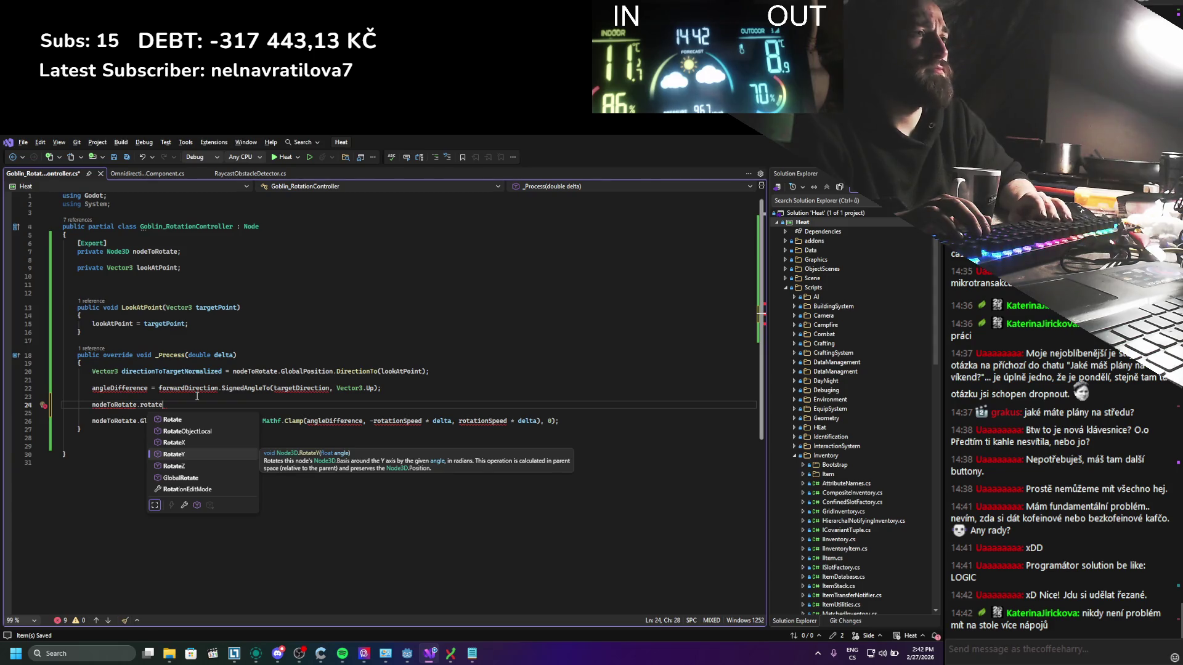
pyautogui.press('Tab')
pyautogui.write('(')
pyautogui.hotkey('ctrl', 's')
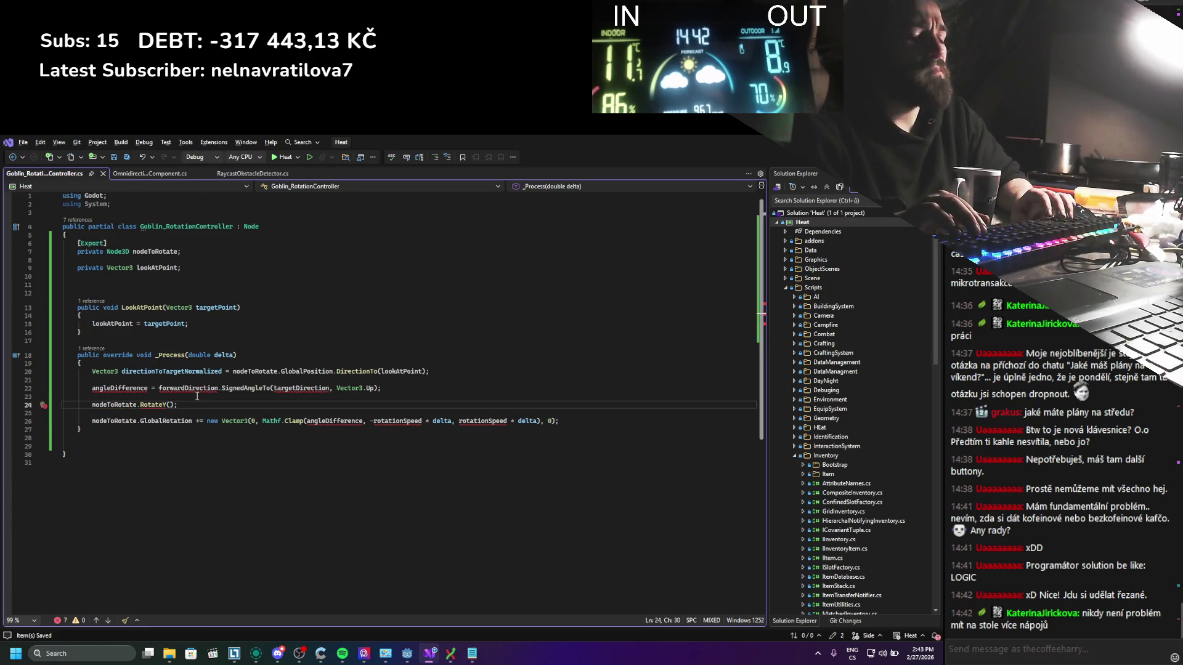
# Step: Declare angleDifference as float and pass angleDifference * delta to RotateY, then save
pyautogui.click(93, 388)
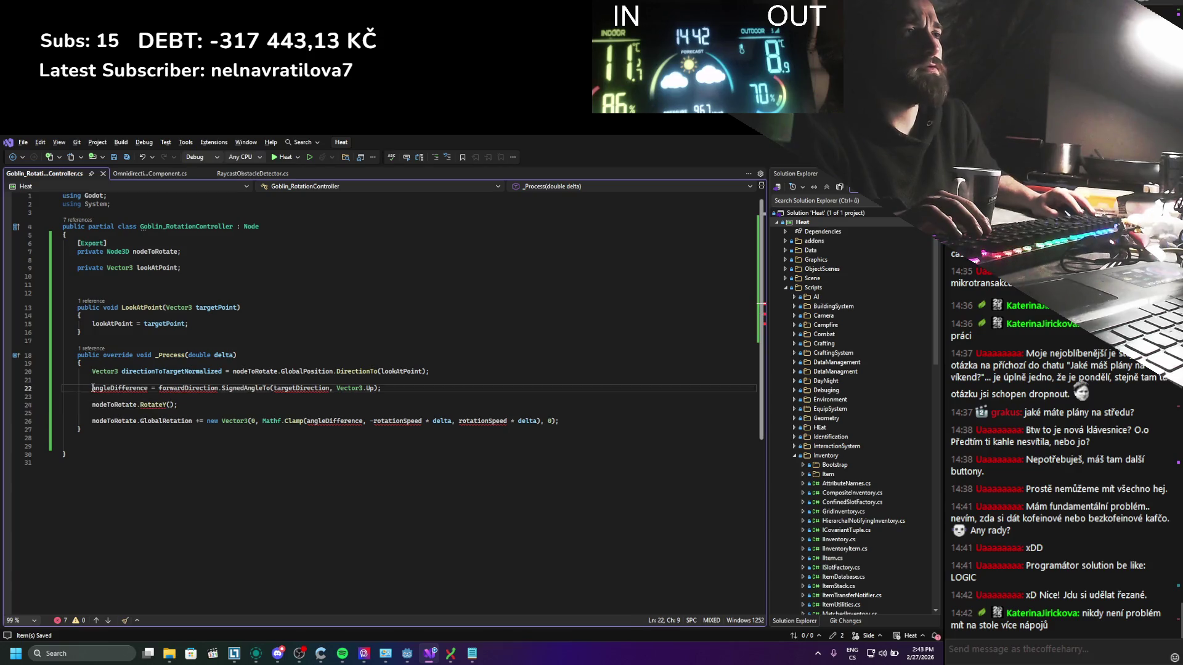
pyautogui.write('float')
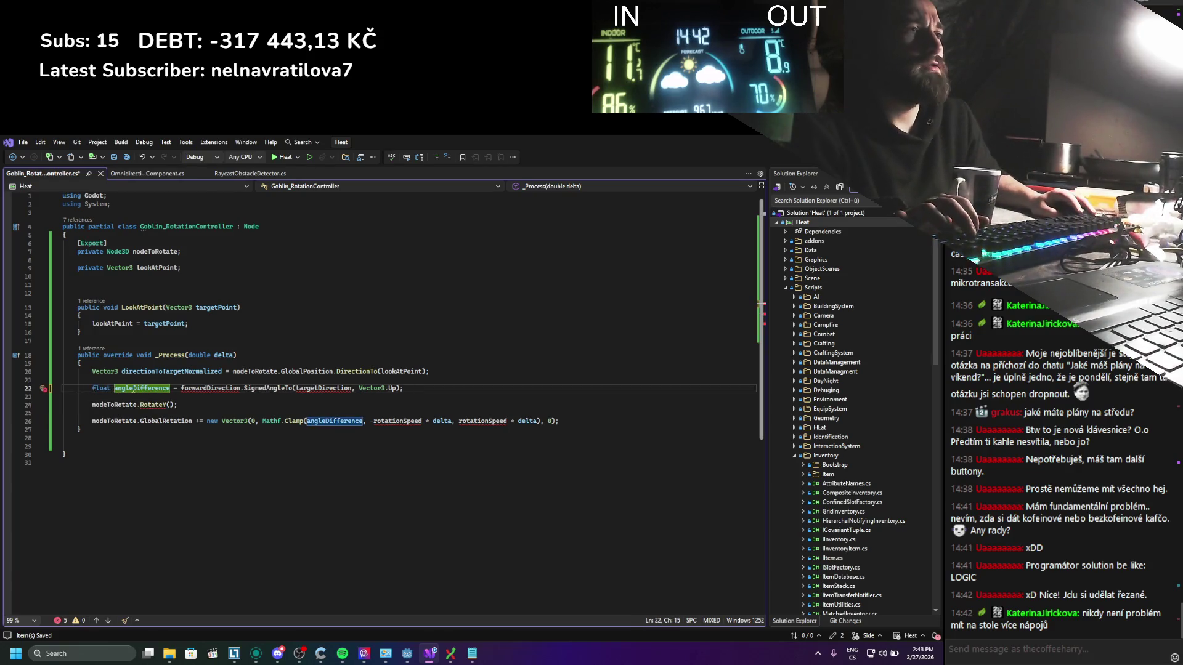
pyautogui.click(176, 405)
pyautogui.write('angleDifference')
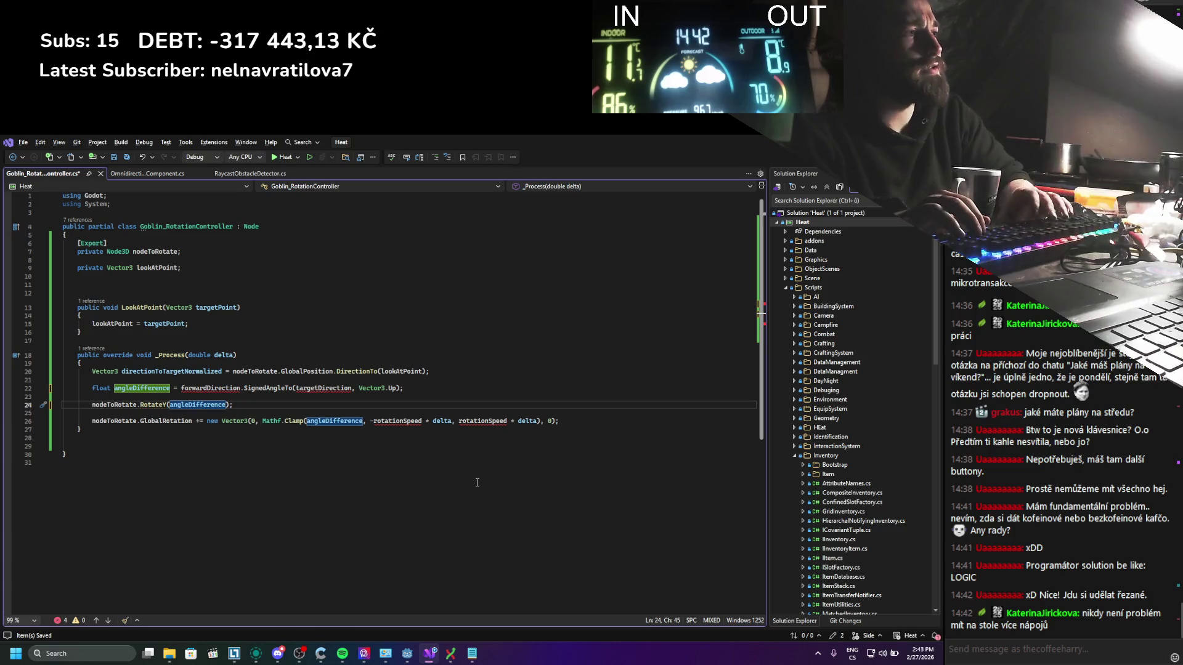
pyautogui.write(' * delta')
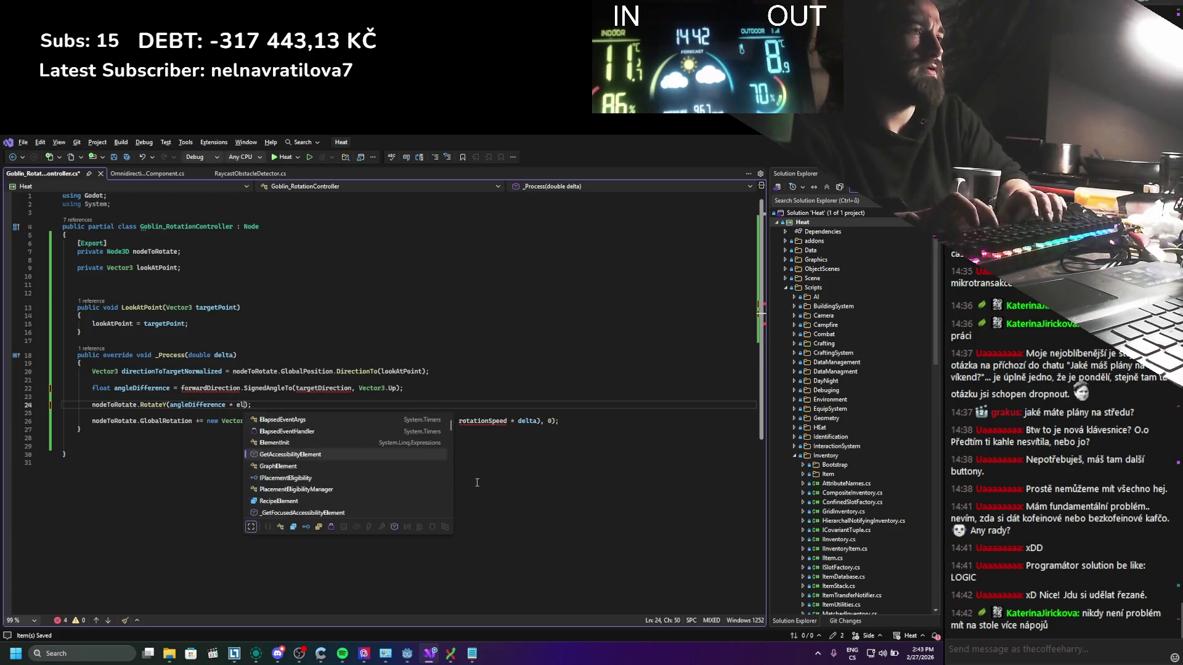
pyautogui.hotkey('ctrl', 's')
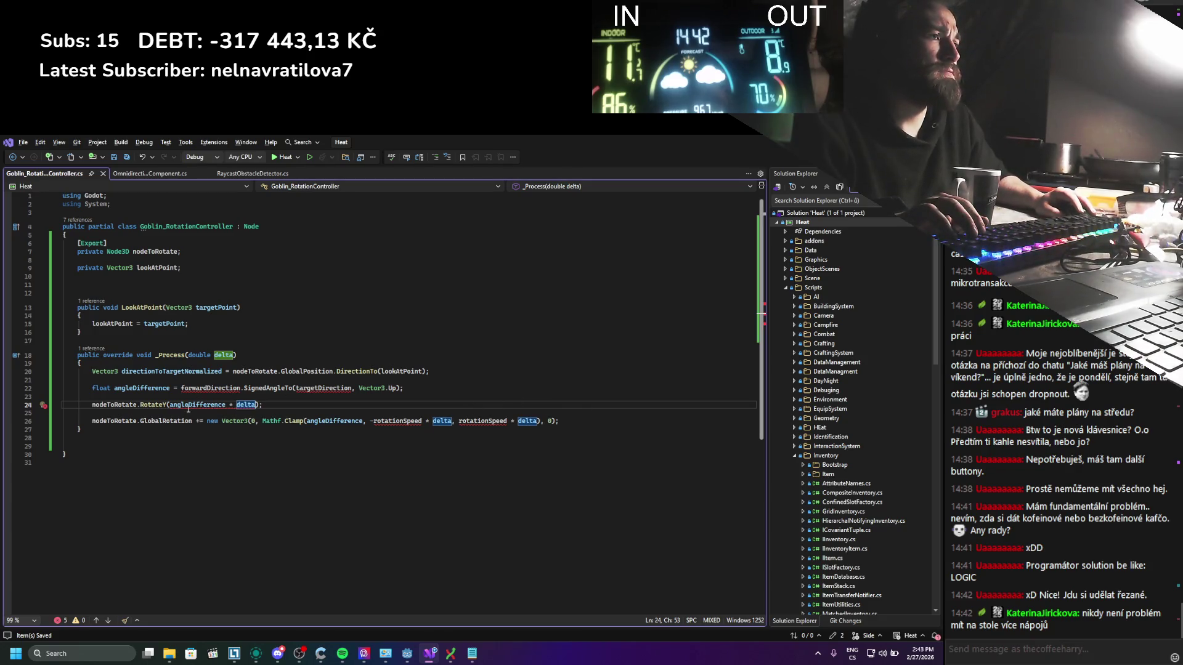
pyautogui.press('Up')
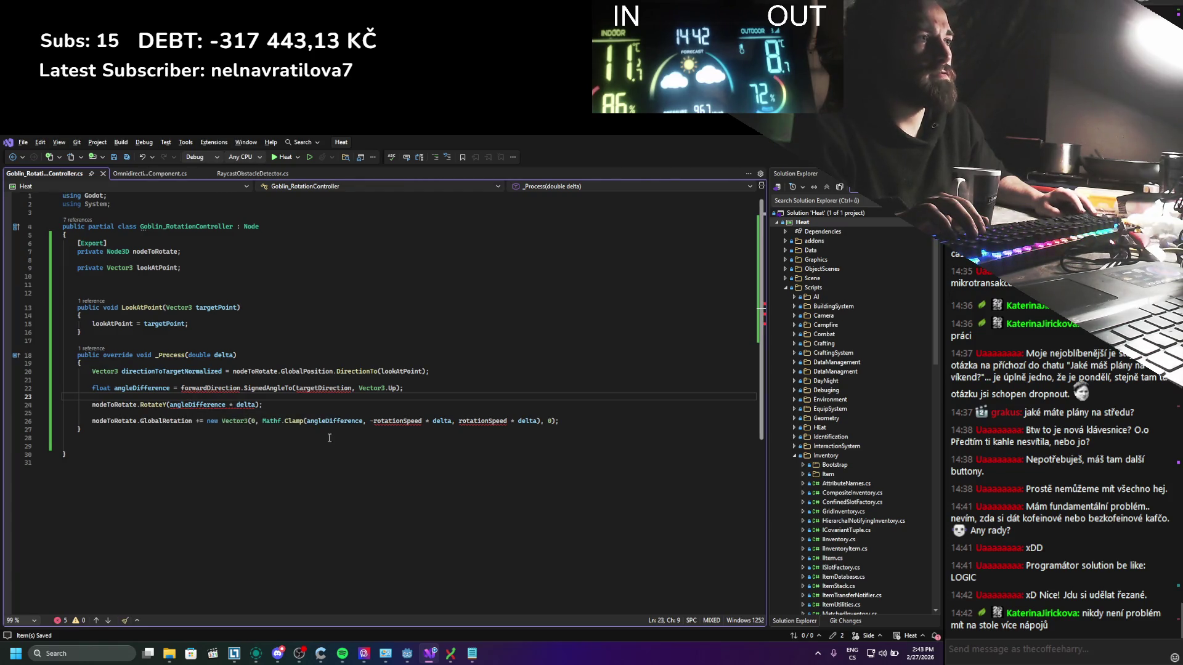
# Step: Cast delta to (float) in the RotateY call and delete the old GlobalRotation line
pyautogui.press('Down')
pyautogui.hotkey('ctrl', 'Right')
pyautogui.hotkey('ctrl', 'Right')
pyautogui.hotkey('ctrl', 'Right')
pyautogui.write('(float')
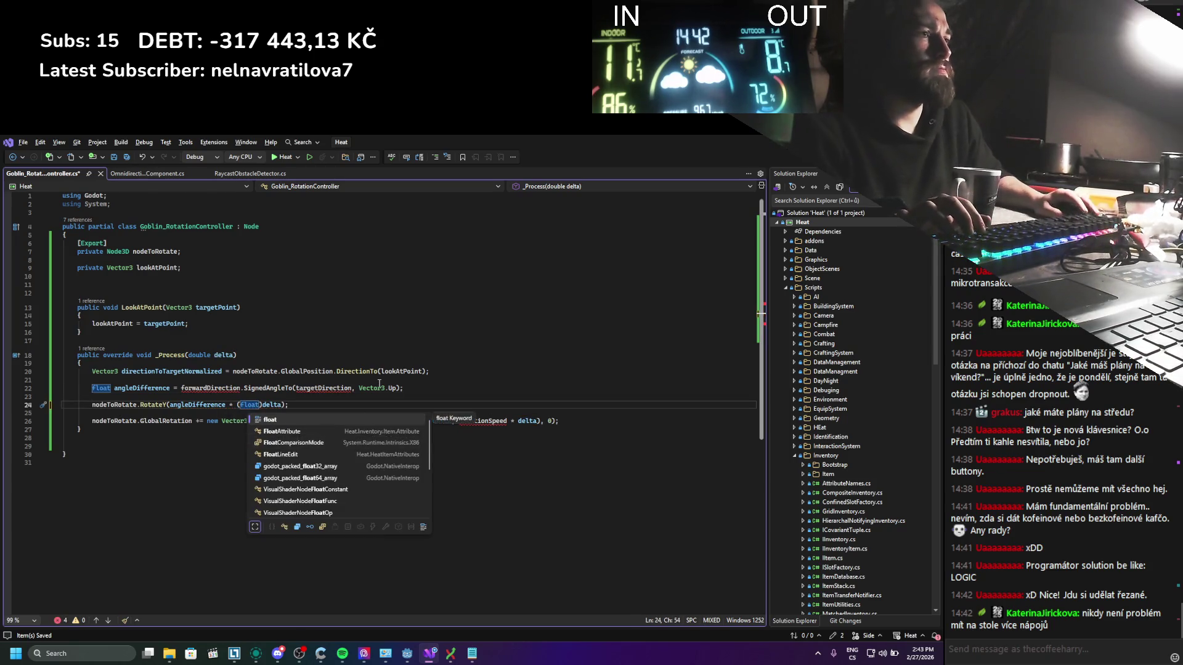
pyautogui.press('Escape')
pyautogui.hotkey('ctrl', 's')
pyautogui.moveTo(558, 420)
pyautogui.mouseDown()
pyautogui.moveTo(185, 410)
pyautogui.moveTo(63, 420)
pyautogui.mouseUp()
pyautogui.press('BackSpace')
pyautogui.press('BackSpace')
pyautogui.press('BackSpace')
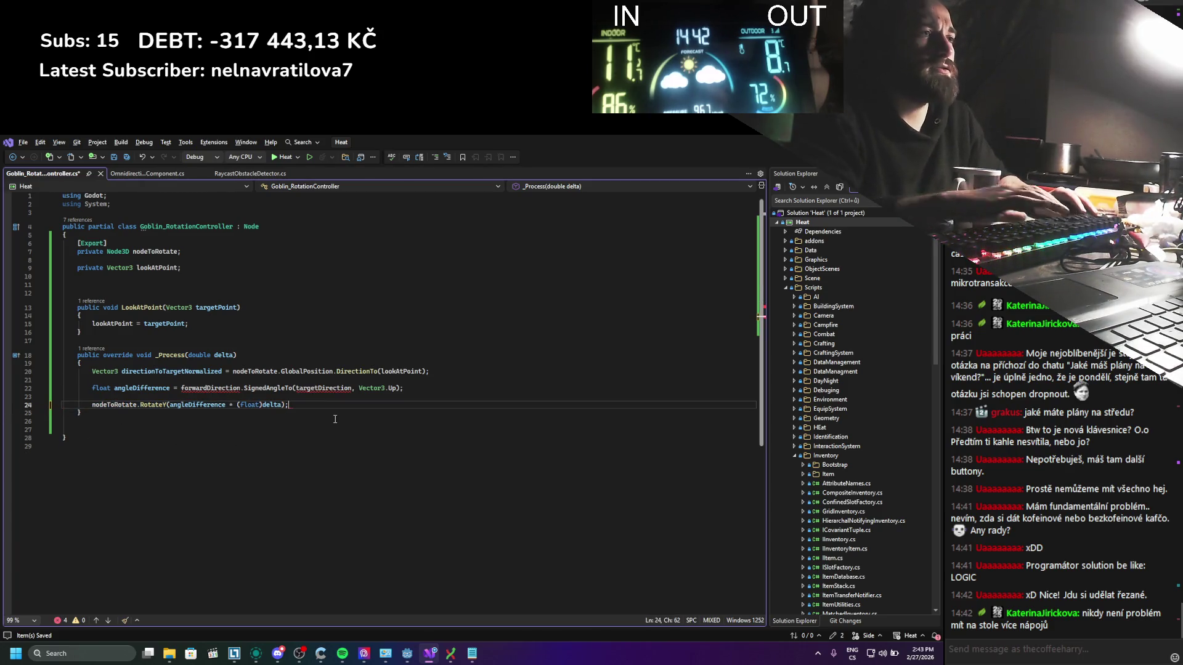
pyautogui.hotkey('ctrl', 's')
# Step: Replace targetDirection with directionToTargetNormalized in the angleDifference line and save
pyautogui.doubleClick(198, 371)
pyautogui.hotkey('ctrl', 'c')
pyautogui.doubleClick(323, 388)
pyautogui.hotkey('ctrl', 'v')
pyautogui.hotkey('ctrl', 's')
# Step: Replace forwardDirection with nodeToRotate.Basis.Z as the SignedAngleTo source and save
pyautogui.doubleClick(216, 388)
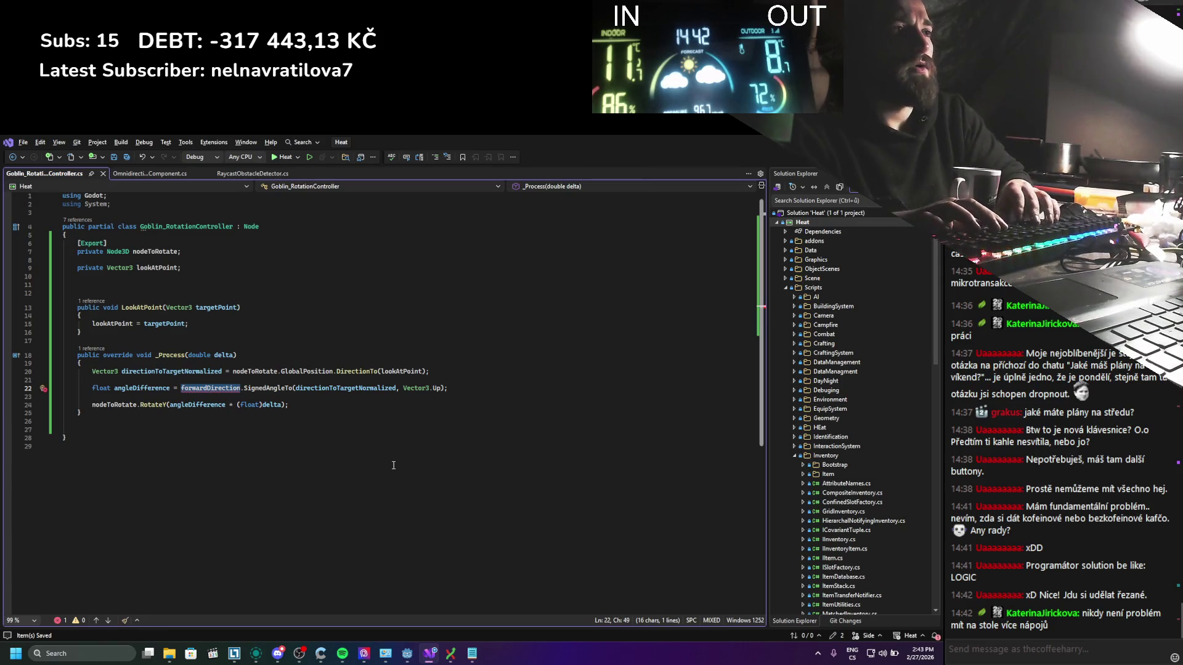
pyautogui.write('not')
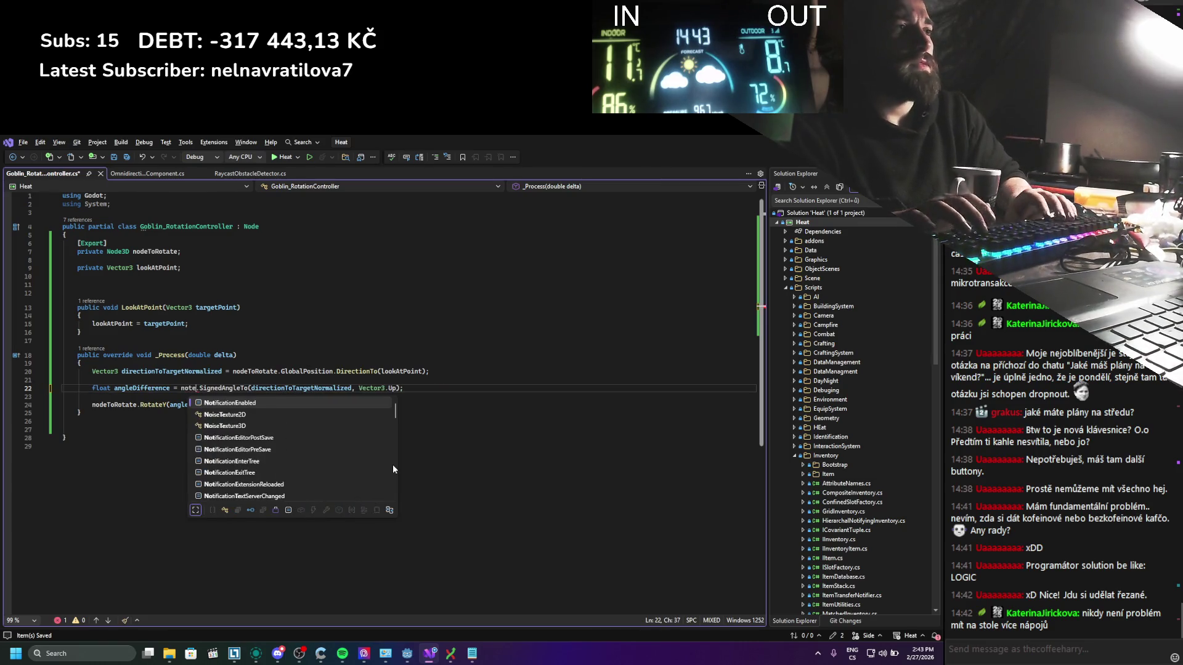
pyautogui.press('BackSpace')
pyautogui.write('deToRotate.ba')
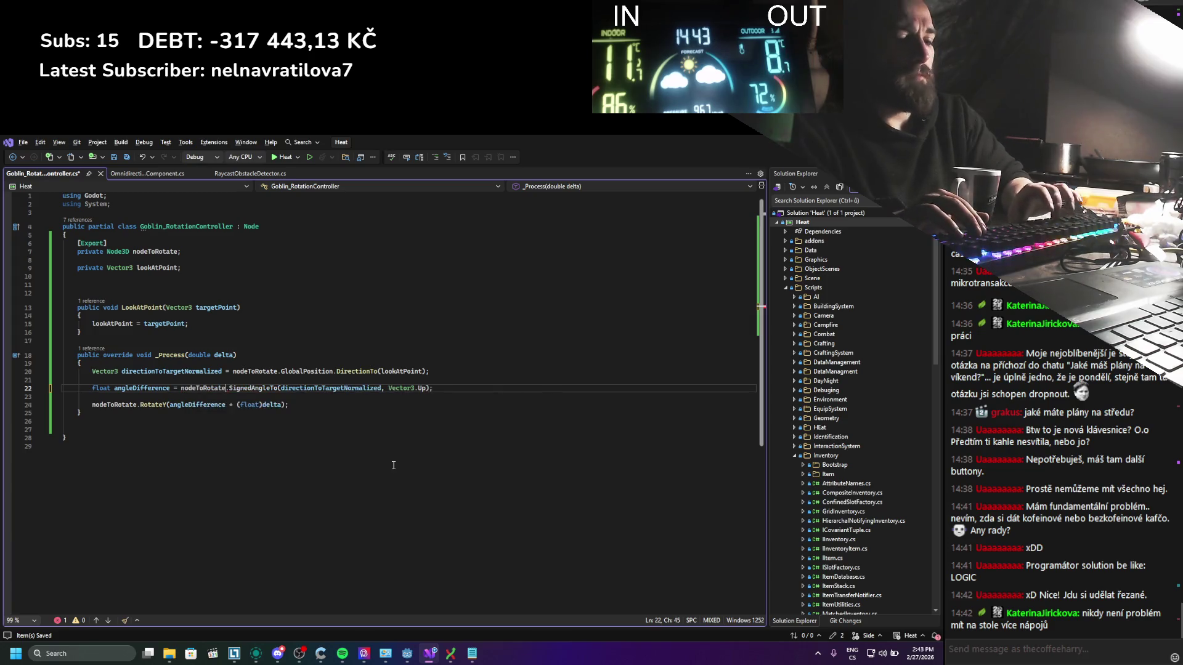
pyautogui.press('Tab')
pyautogui.write('.Z')
pyautogui.press('Escape')
pyautogui.hotkey('ctrl', 's')
# Step: Remove the empty line 23 after the angle calculation
pyautogui.click(203, 324)
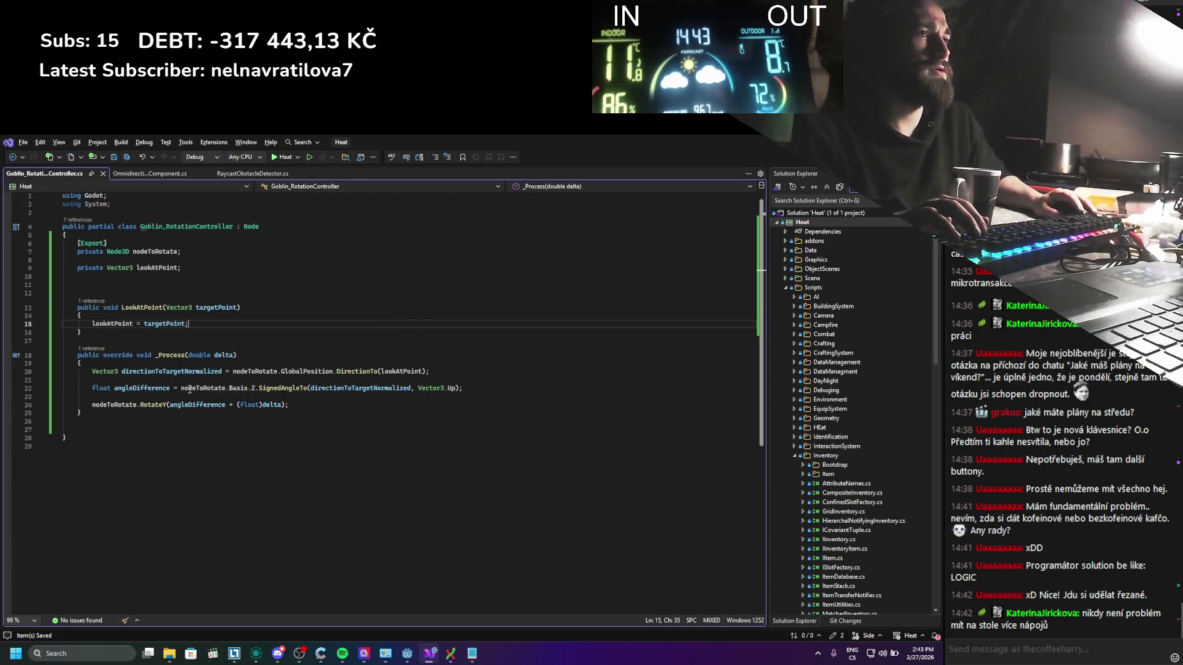
pyautogui.click(64, 397)
pyautogui.press('BackSpace')
pyautogui.click(94, 380)
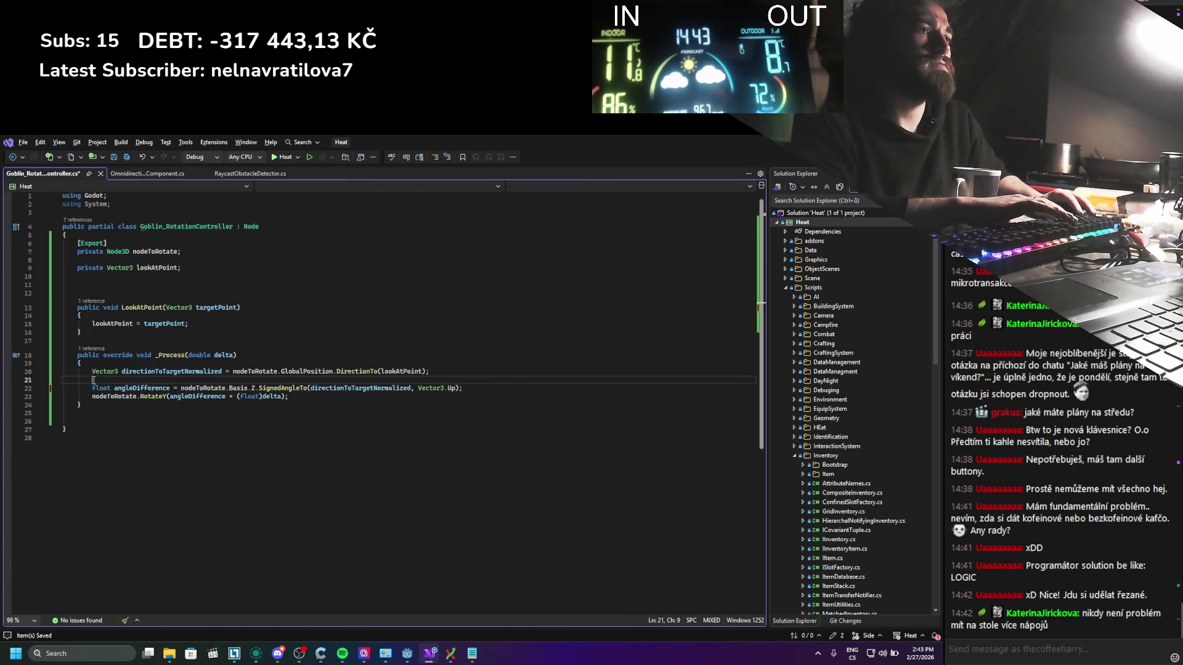
# Step: Delete the blank line above the angle calculation and save
pyautogui.press('Delete')
pyautogui.hotkey('ctrl', 's')
pyautogui.hotkey('ctrl', 'a')
pyautogui.click(225, 353)
# Step: Rewrite LookAtPoint as the one-liner '=> lookAtPoint = targetPoint;' and save
pyautogui.click(194, 330)
pyautogui.press('Home')
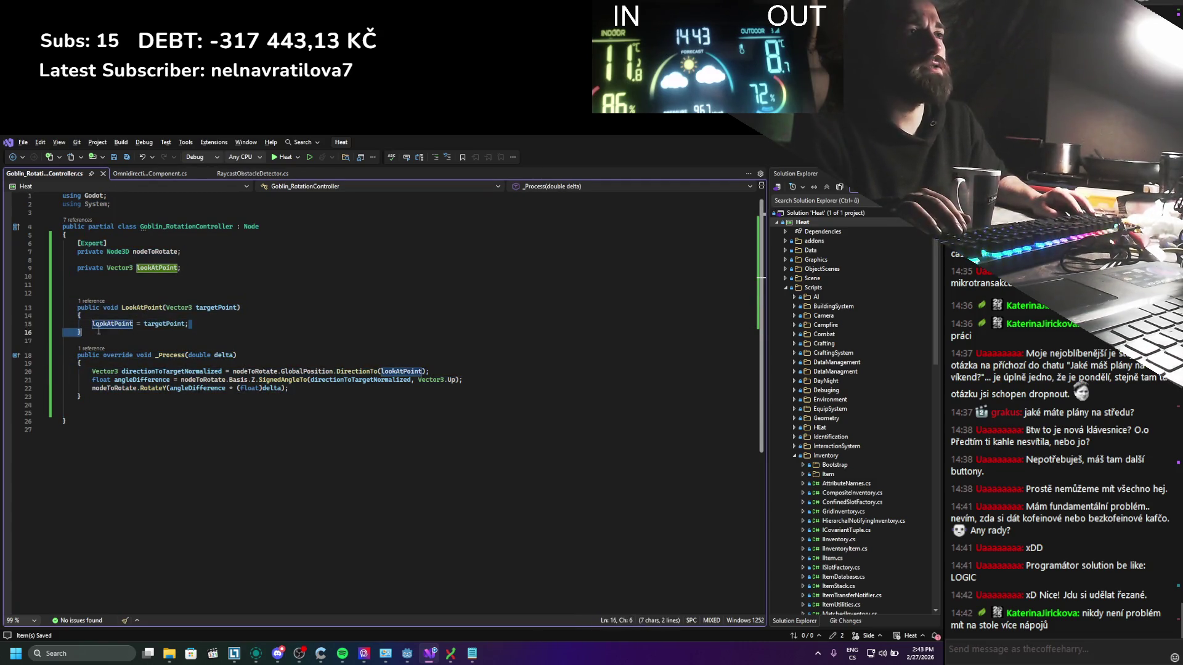
pyautogui.hotkey('shift', 'End')
pyautogui.press('Delete')
pyautogui.moveTo(100, 335); pyautogui.dragTo(275, 311)
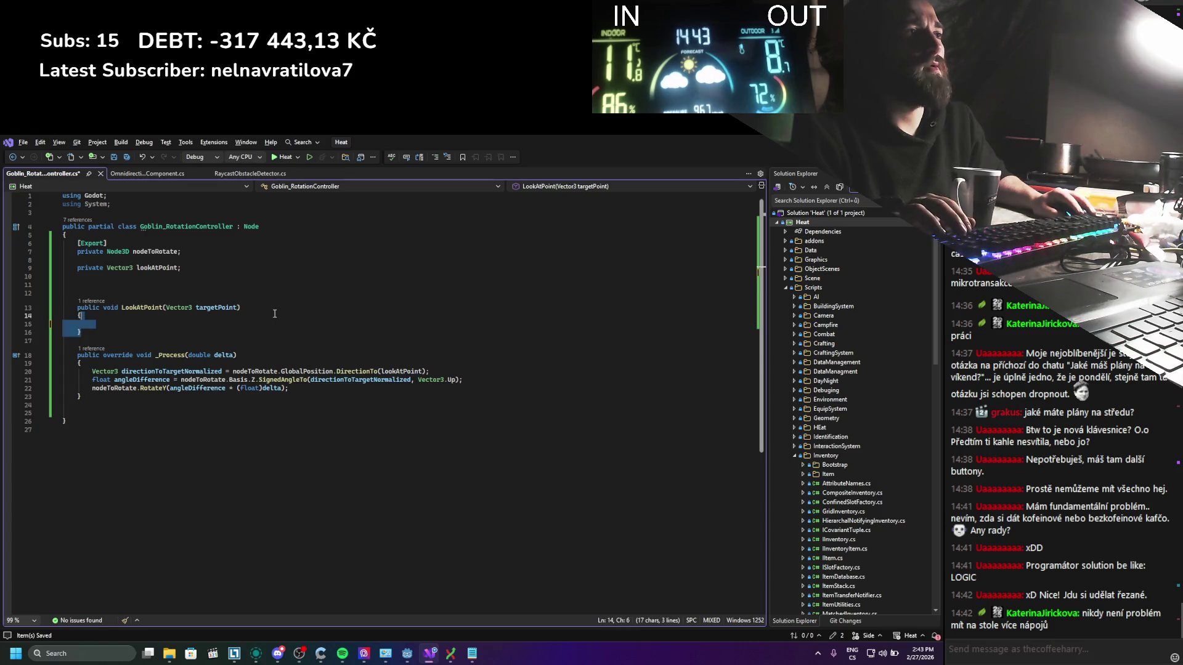
pyautogui.press('Delete')
pyautogui.write('=> lookAtPoint = targetPoint;')
pyautogui.hotkey('ctrl', 's')
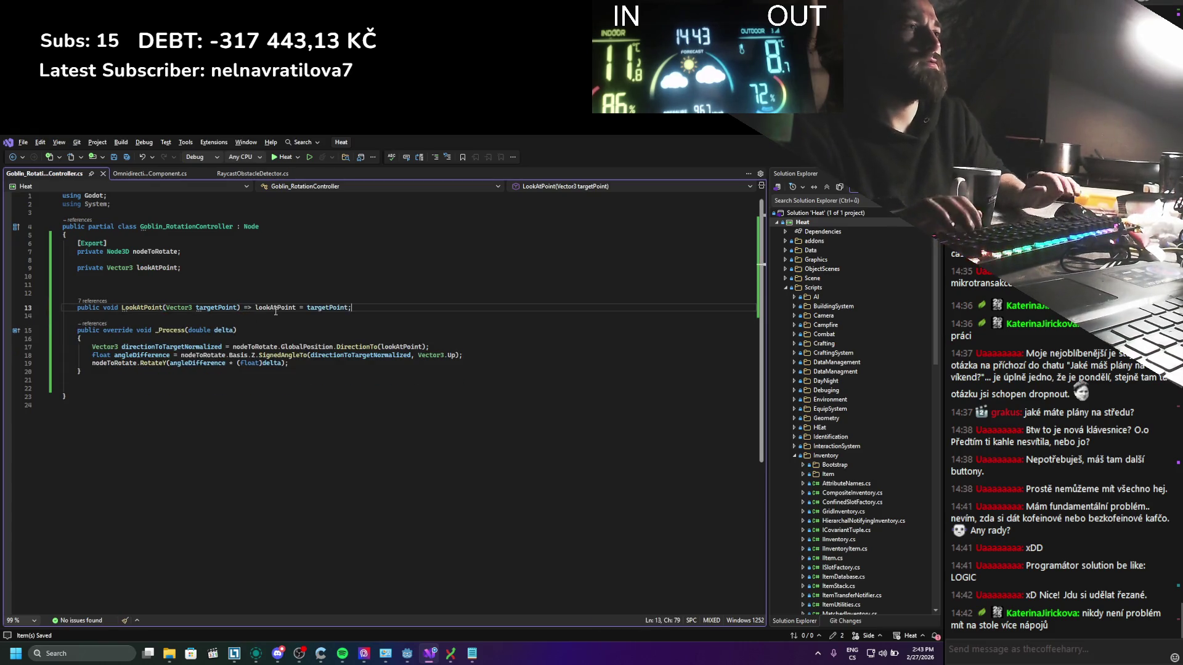
# Step: Delete the extra blank lines below the lookAtPoint field
pyautogui.moveTo(123, 293); pyautogui.dragTo(121, 274)
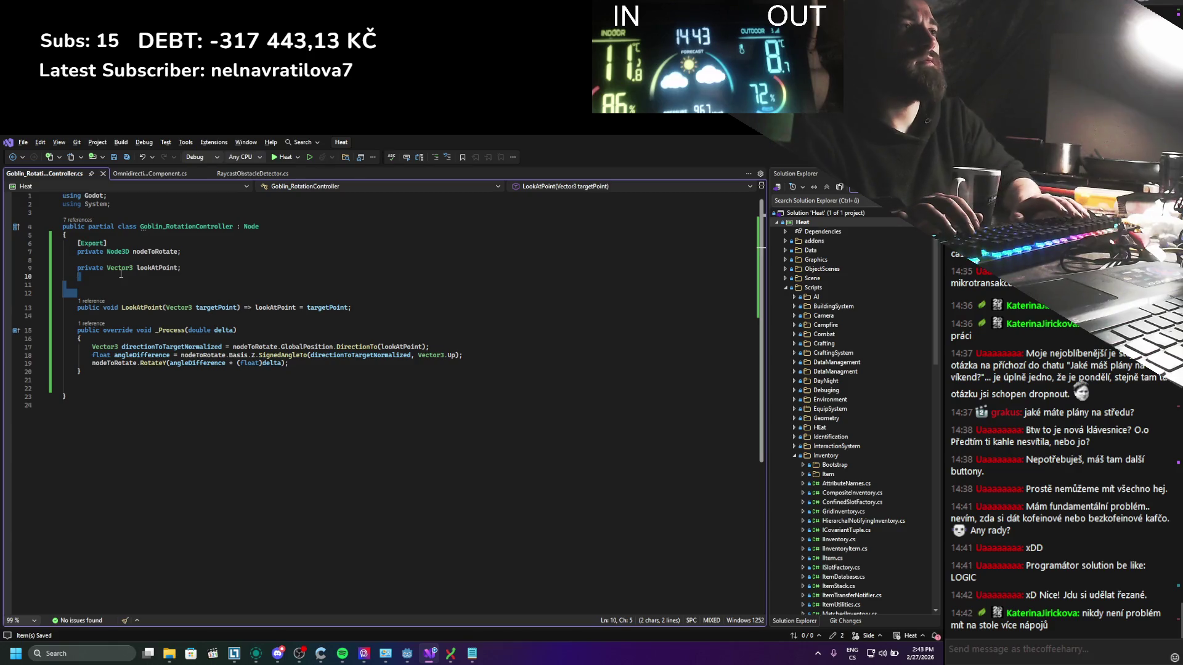
pyautogui.press('Delete')
pyautogui.press('Up')
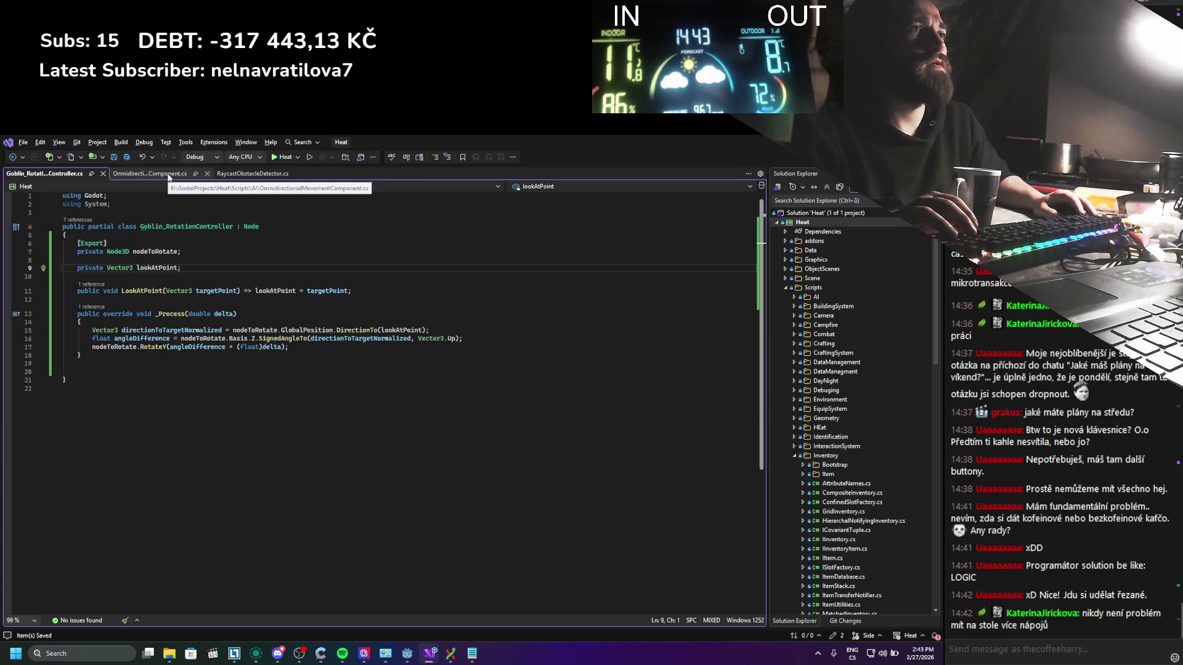
# Step: In OmnidirectionalMovementComponent, delete MovementUpdate's rotation lines 81–87 and the leftover blank line
pyautogui.click(168, 178)
pyautogui.scroll(15, 282, 454)
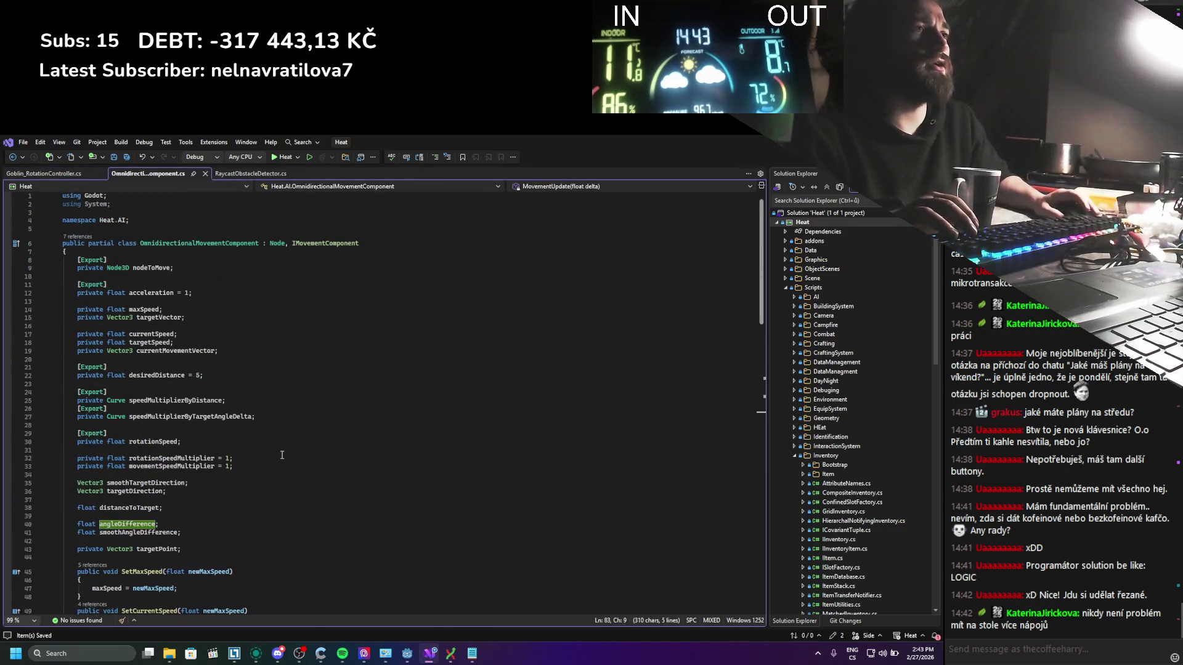
pyautogui.scroll(-3, 202, 467)
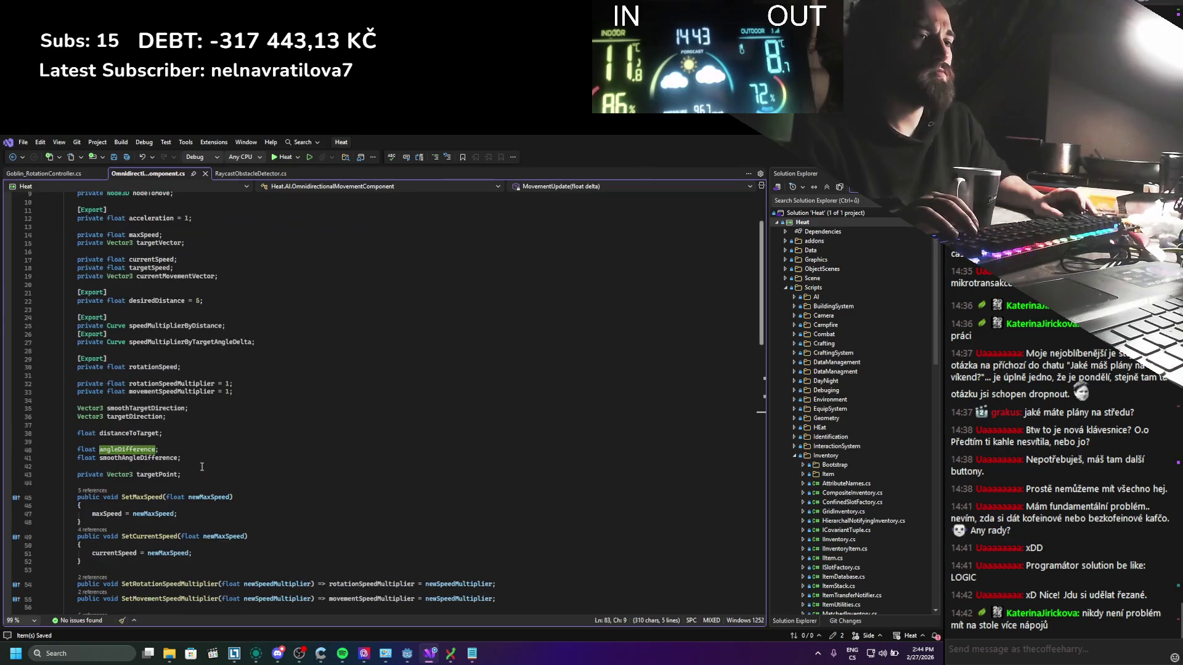
pyautogui.scroll(-12, 271, 376)
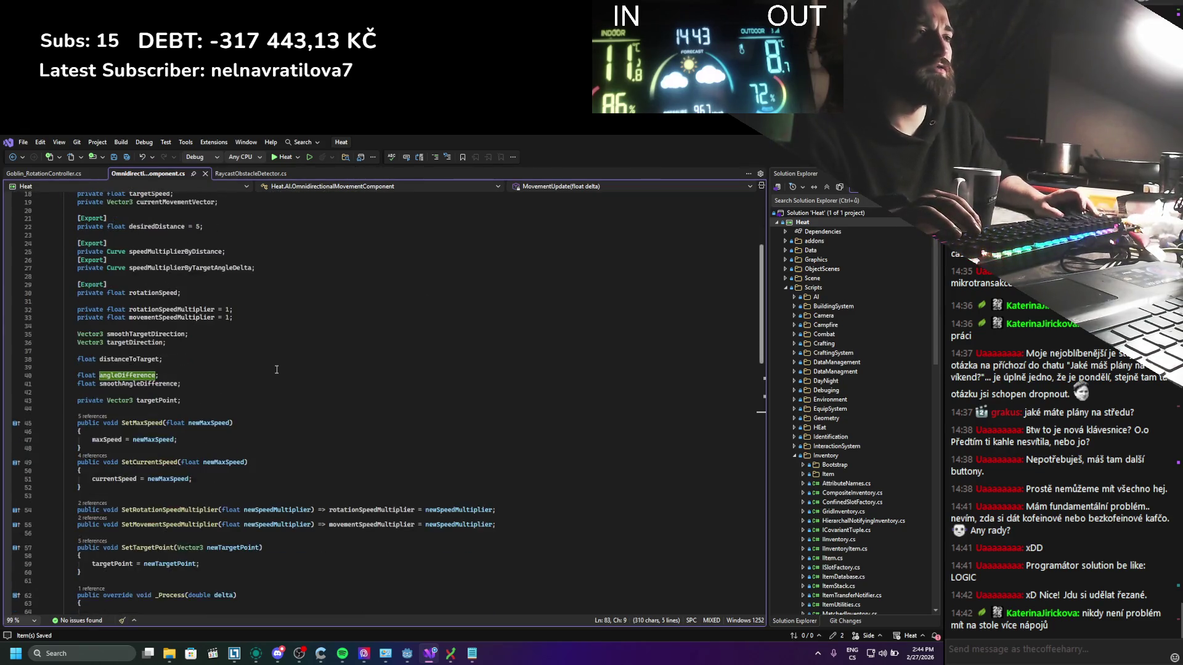
pyautogui.scroll(-5, 261, 390)
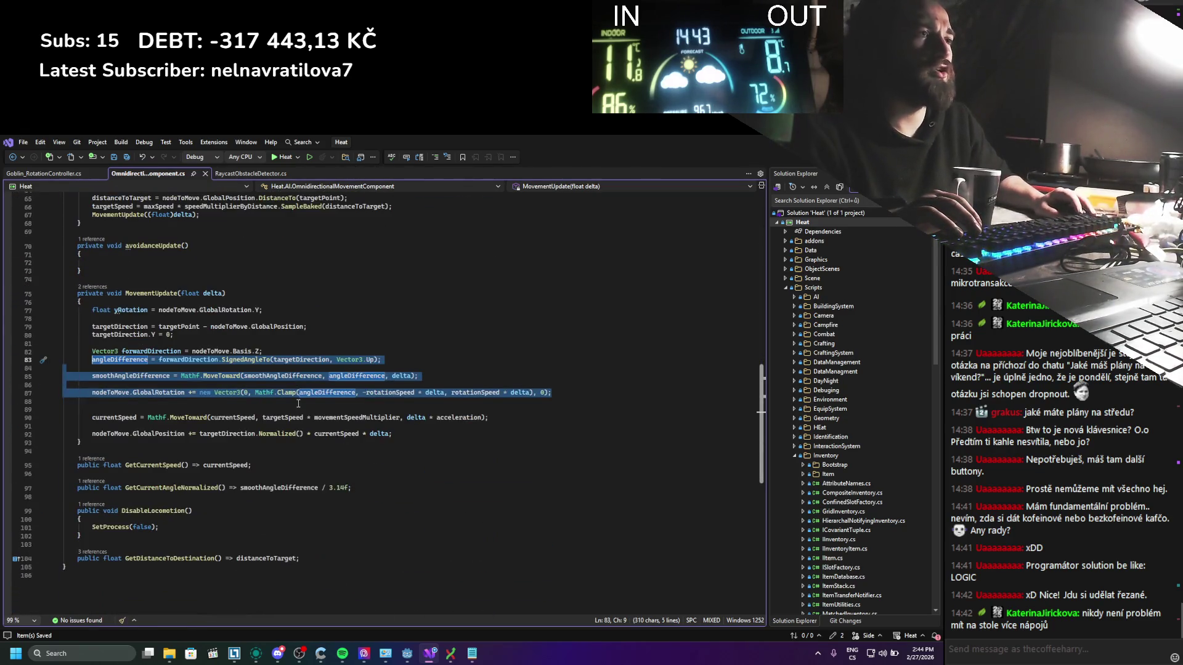
pyautogui.click(347, 404)
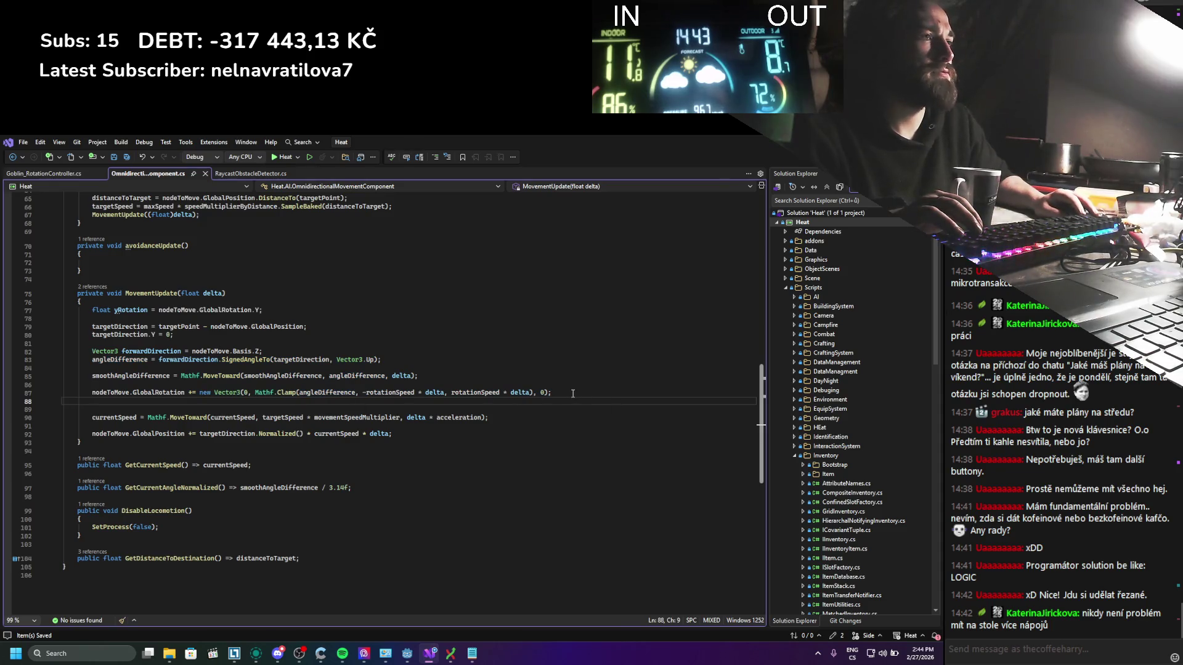
pyautogui.moveTo(573, 393)
pyautogui.mouseDown()
pyautogui.moveTo(246, 373)
pyautogui.moveTo(64, 343)
pyautogui.mouseUp()
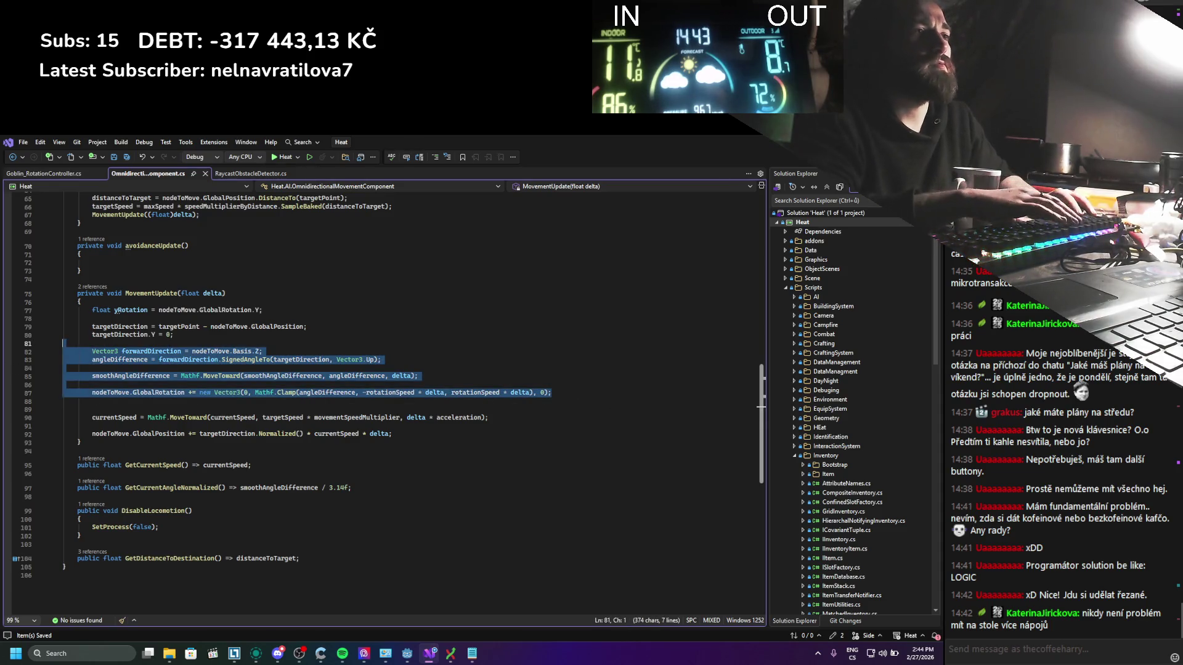
pyautogui.press('Delete')
pyautogui.press('BackSpace')
pyautogui.scroll(2, 285, 383)
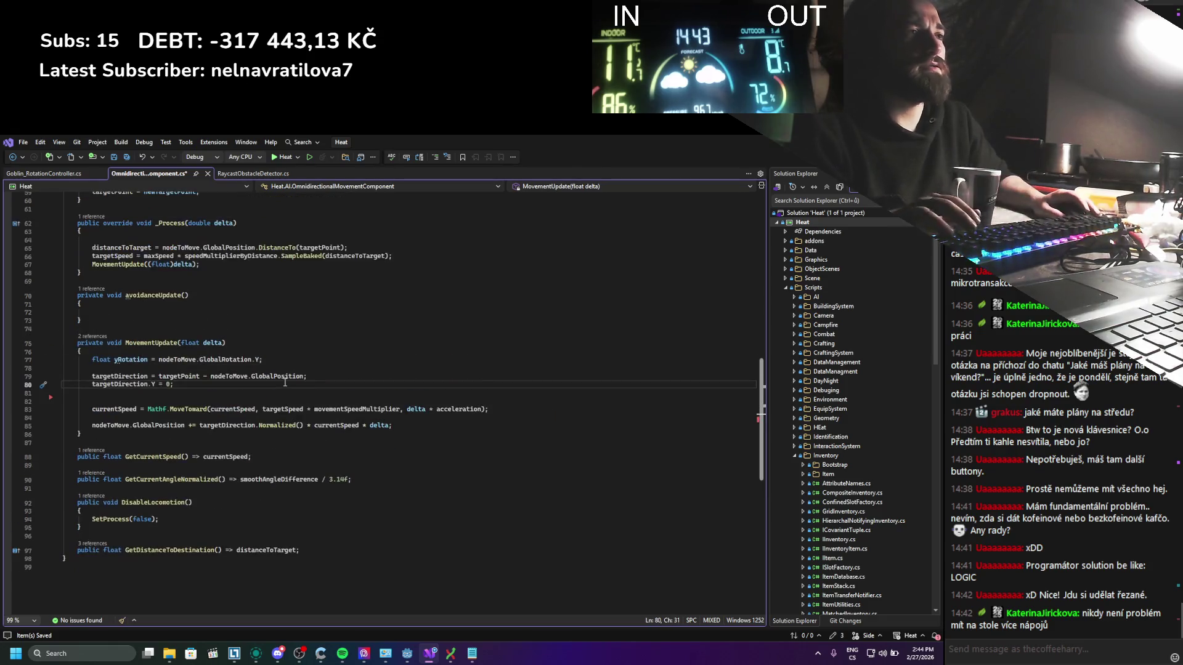
pyautogui.scroll(4, 284, 383)
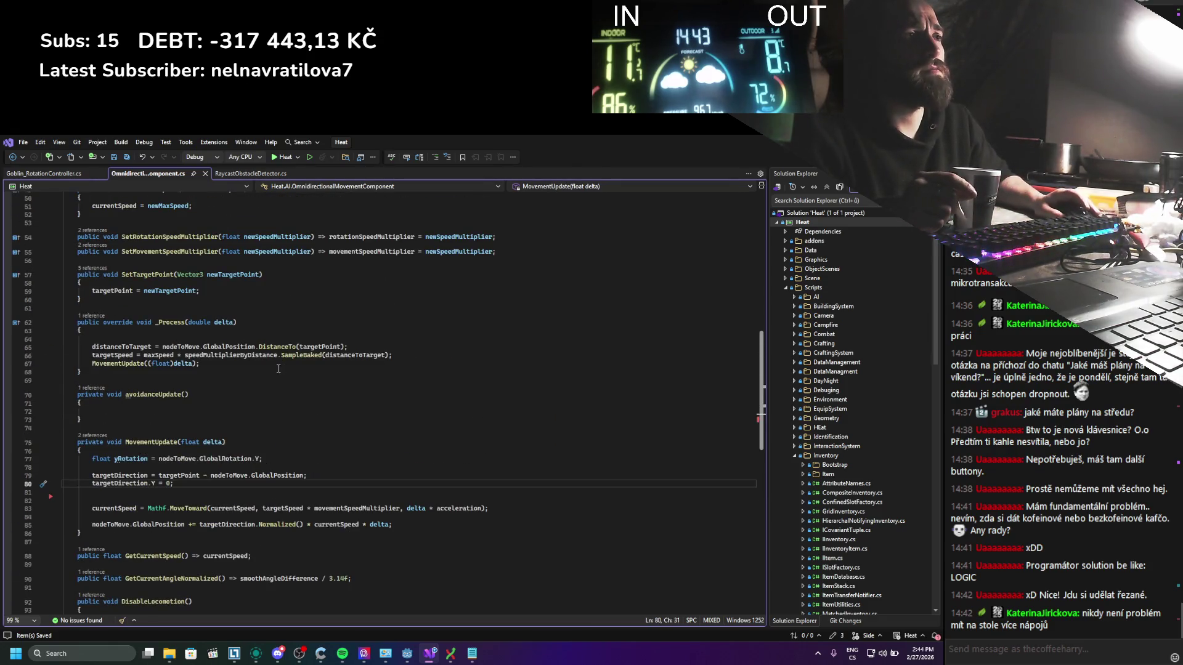
pyautogui.scroll(1, 277, 369)
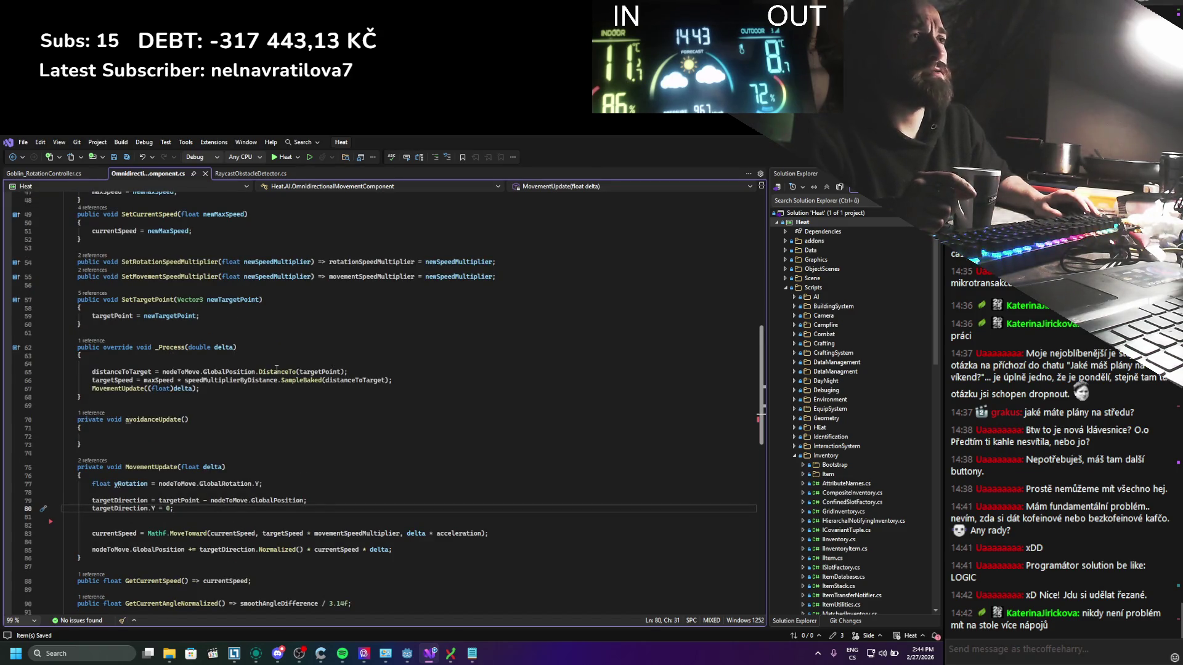
pyautogui.scroll(14, 277, 369)
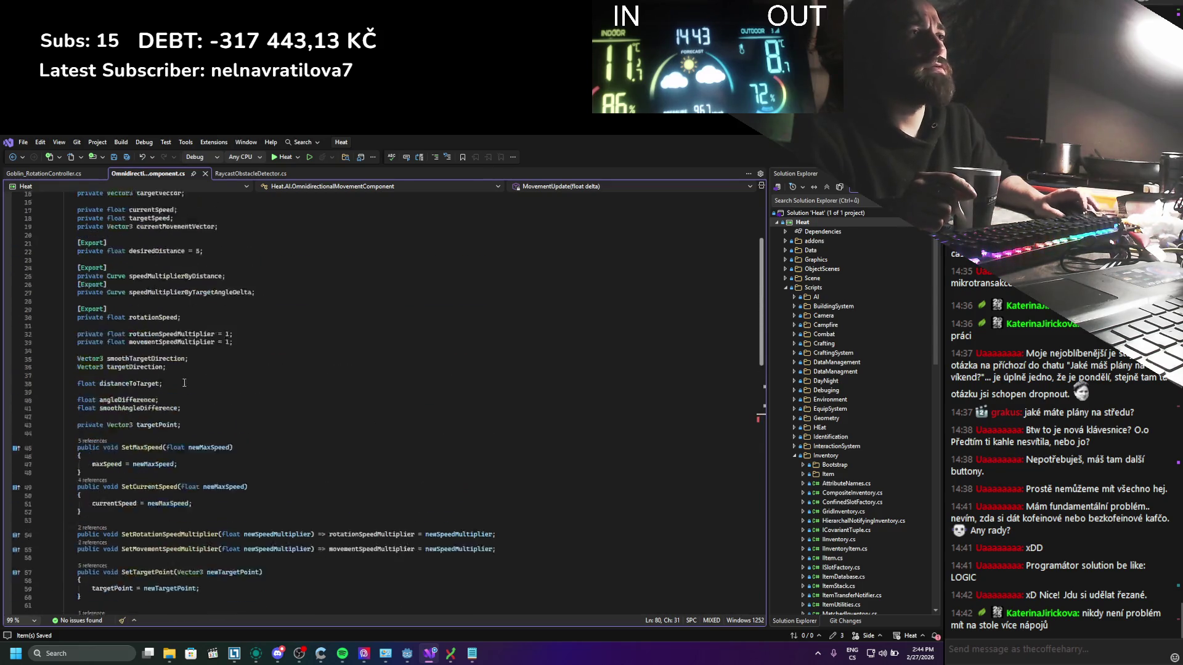
# Step: Insert an [Export] attribute line above the rotationSpeed field
pyautogui.click(180, 377)
pyautogui.press('Return')
pyautogui.press('Return')
pyautogui.press('Return')
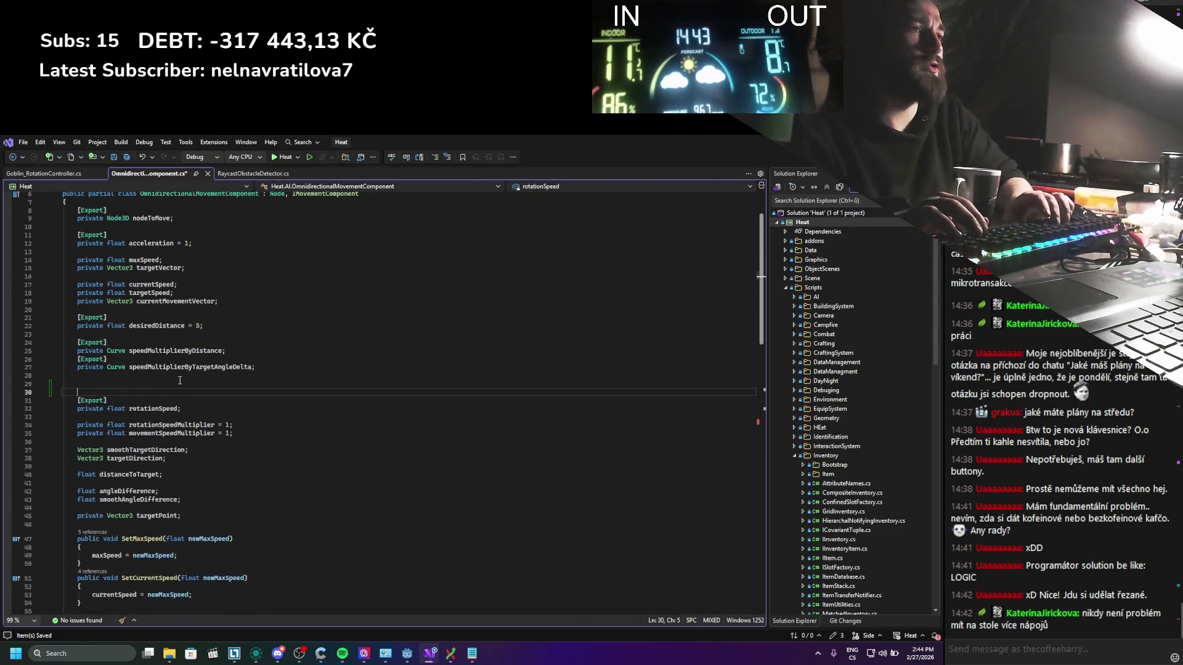
pyautogui.press('Up')
pyautogui.write('[Export]')
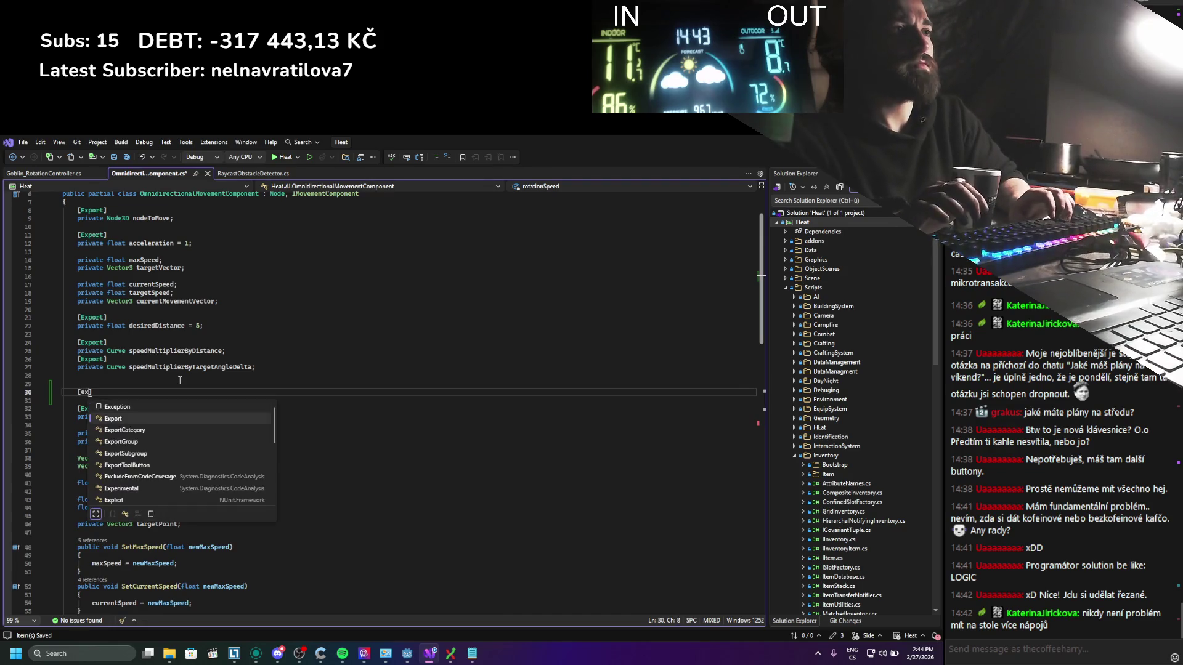
pyautogui.press('Return')
# Step: Declare 'private Goblin_RotationController goblin_RotationController;' under it and save
pyautogui.write('private ')
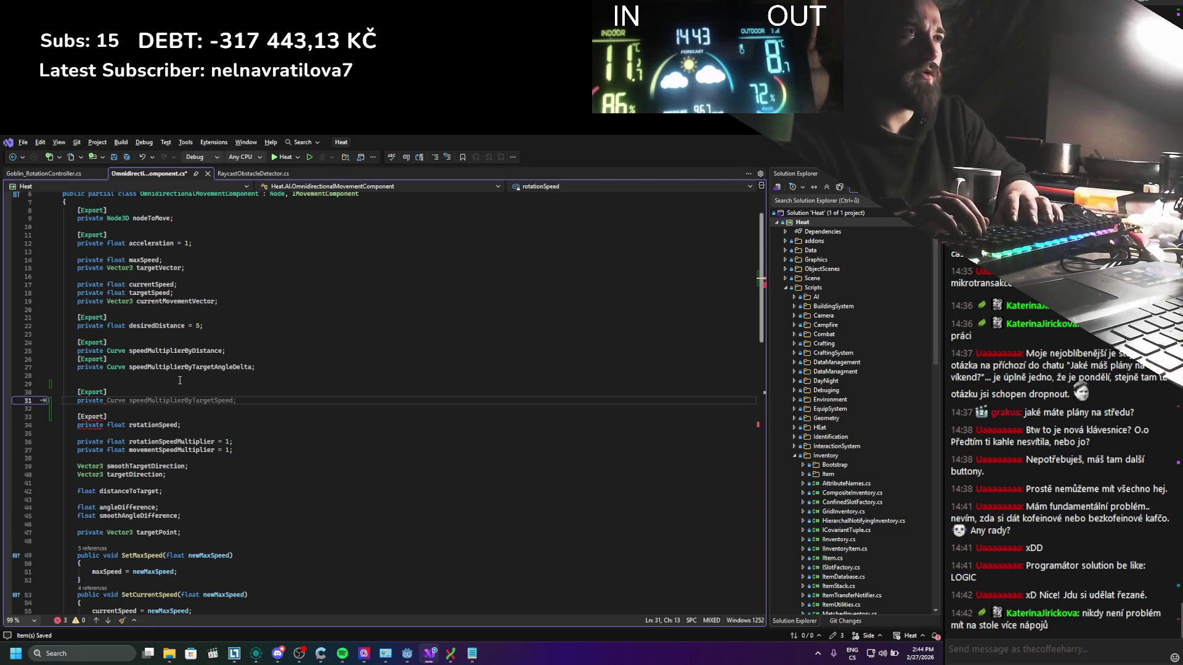
pyautogui.write('Gobl')
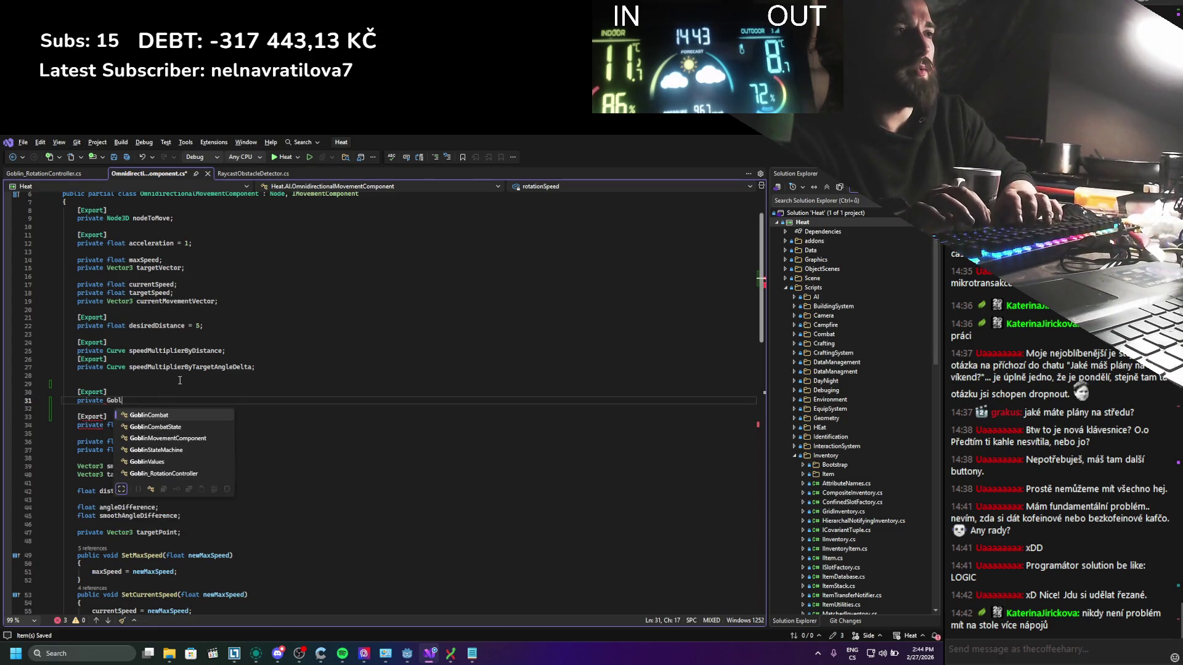
pyautogui.write('inro')
pyautogui.press('Down')
pyautogui.press('Down')
pyautogui.press('Down')
pyautogui.press('Tab')
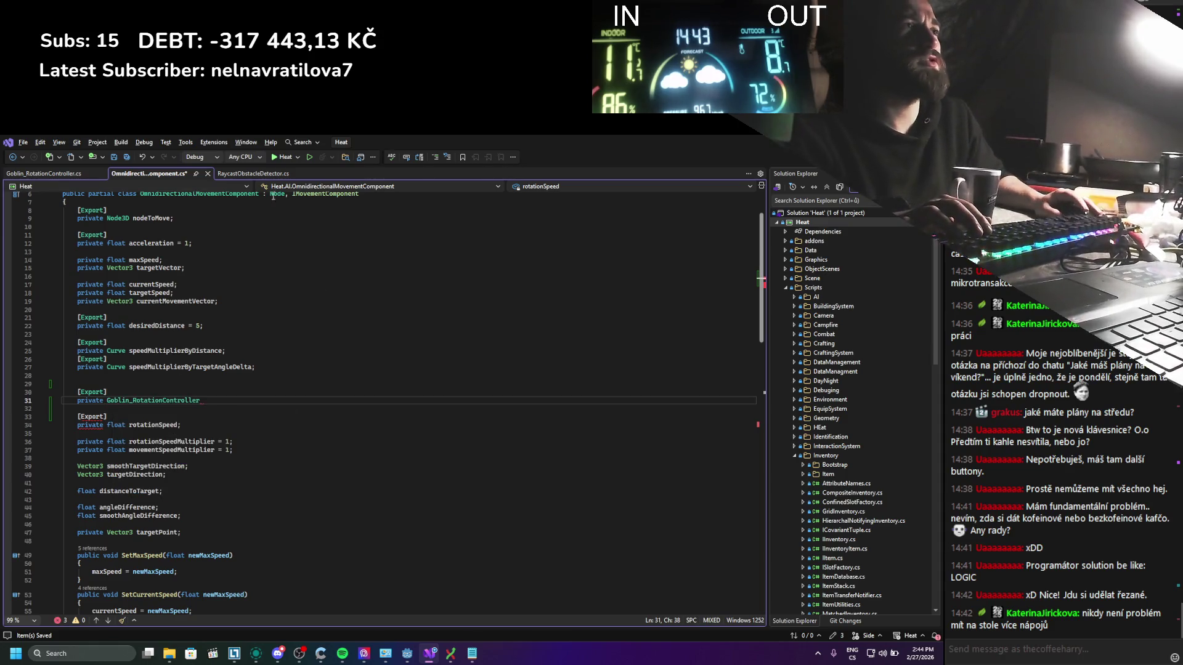
pyautogui.click(61, 170)
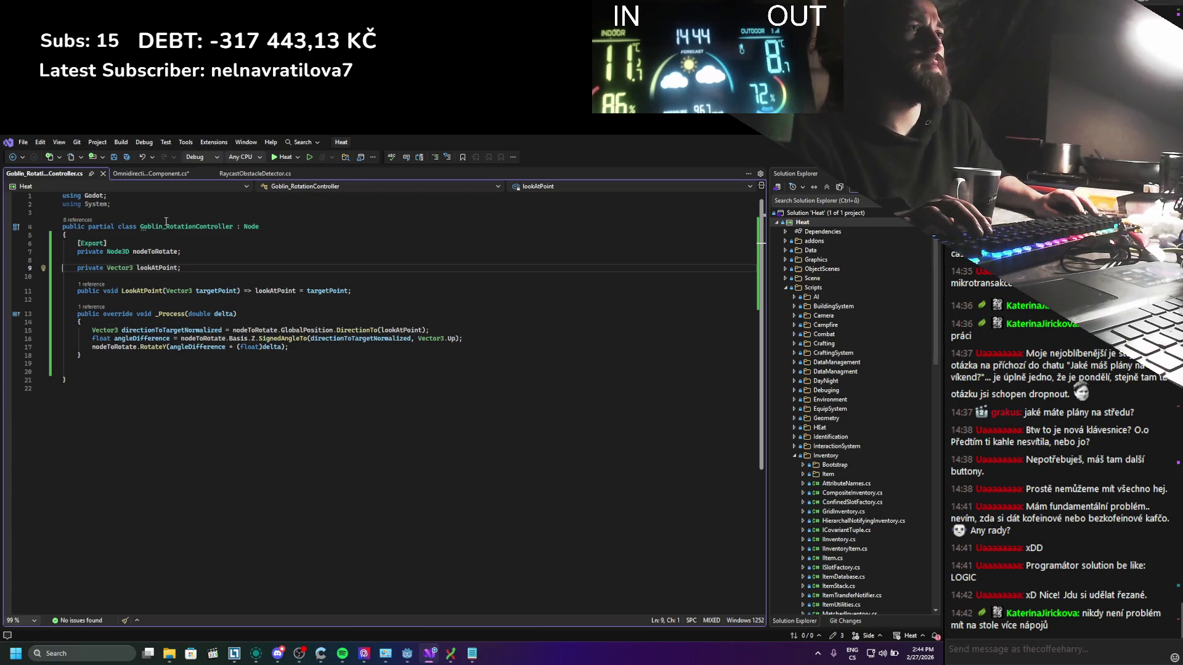
pyautogui.click(149, 179)
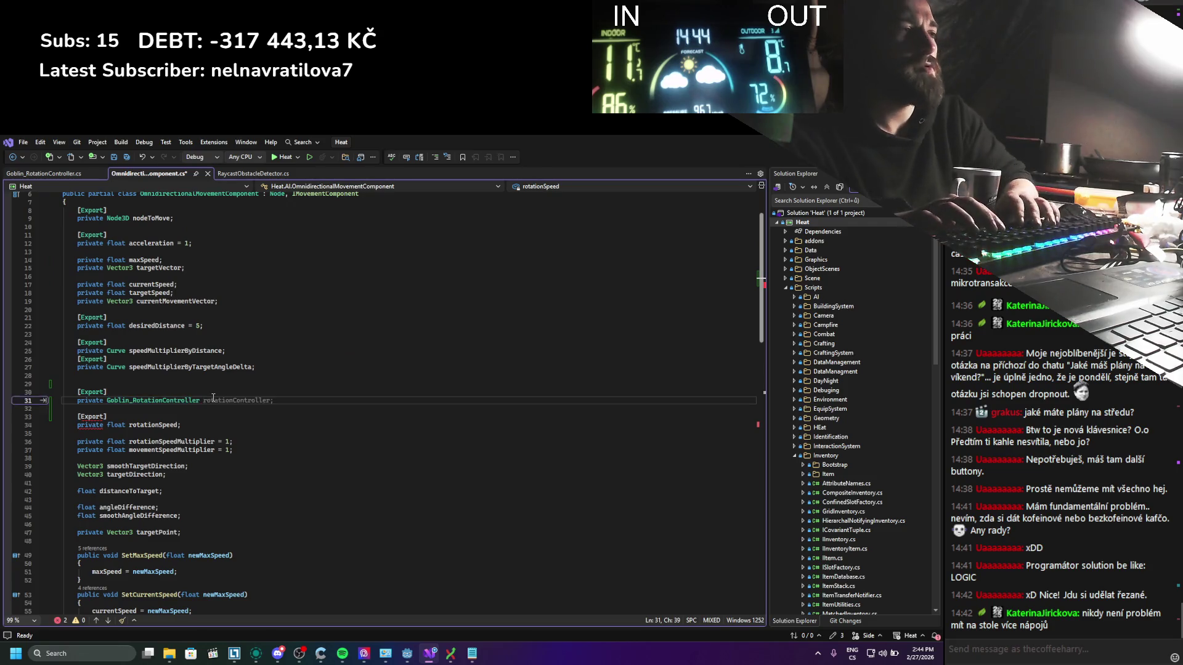
pyautogui.write('go')
pyautogui.press('Tab')
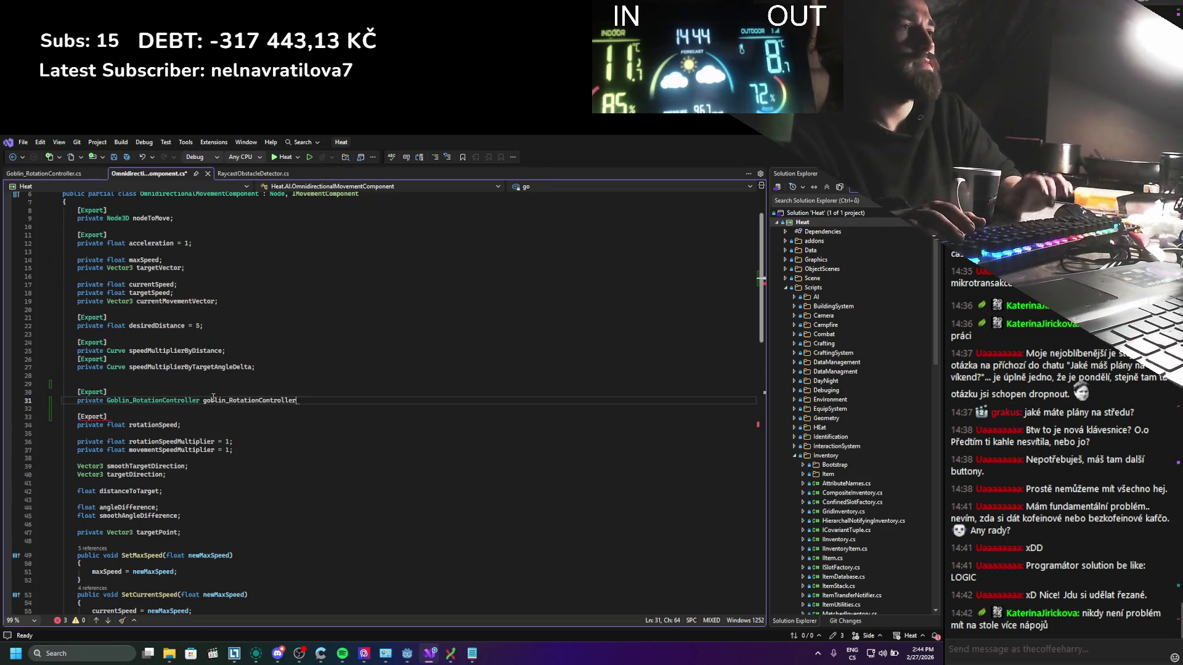
pyautogui.write(';')
pyautogui.hotkey('ctrl', 's')
# Step: Select the goblin_RotationController name and move to the targetPoint assignment in SetTargetPoint
pyautogui.doubleClick(213, 399)
pyautogui.hotkey('ctrl', 'c')
pyautogui.scroll(-5, 241, 392)
pyautogui.scroll(-7, 241, 391)
pyautogui.click(207, 399)
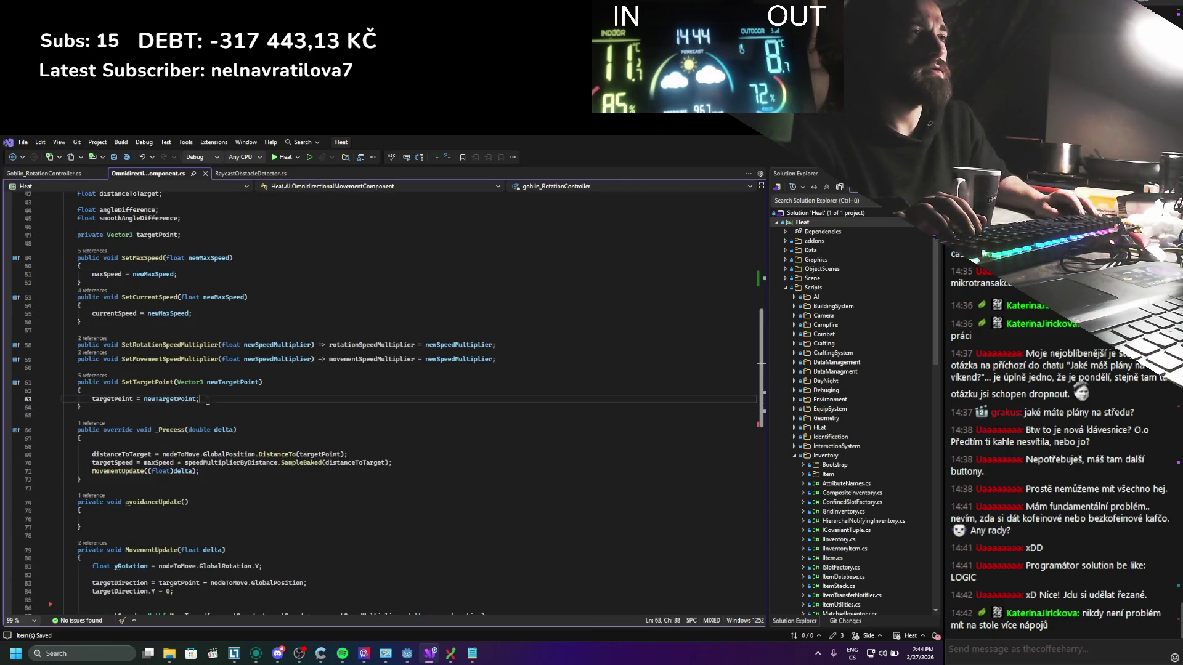
# Step: Add 'goblin_RotationController.LookAtPoint(newTargetPoint);' on a new line in SetTargetPoint
pyautogui.press('Return')
pyautogui.hotkey('ctrl', 'v')
pyautogui.write('.LookAtPoint(newt);')
pyautogui.press('Left')
pyautogui.press('Left')
pyautogui.write('newt')
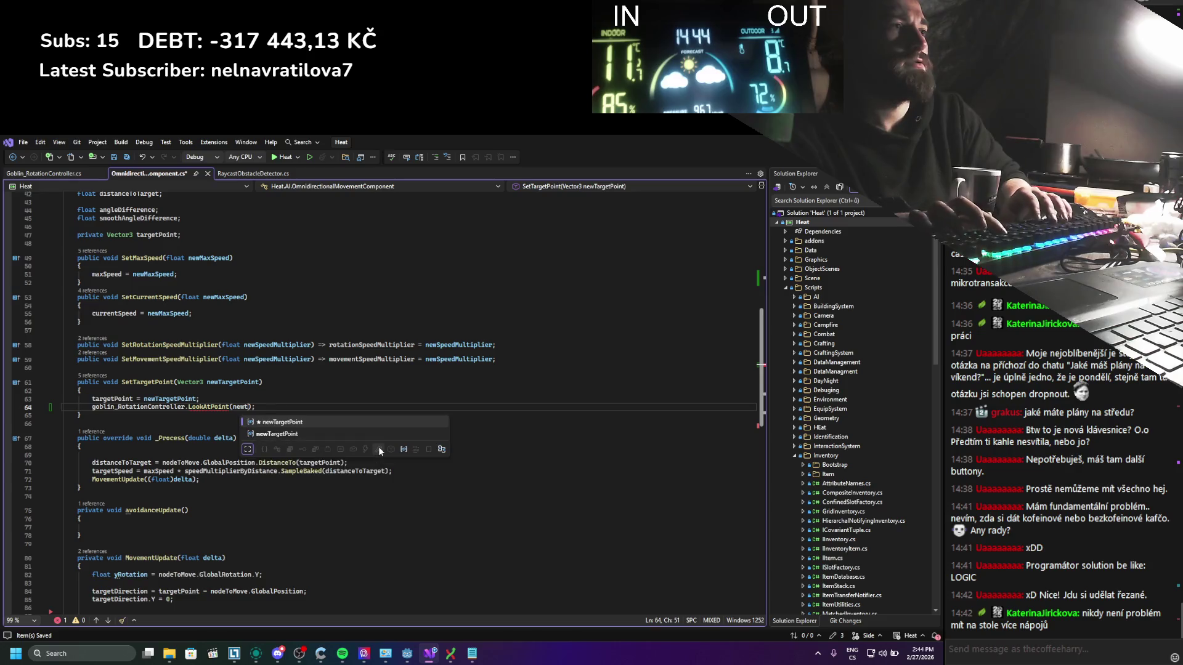
pyautogui.press('Tab')
# Step: Review SetTargetPoint, then place the caret below the lookAtPoint field in Goblin_RotationController.cs
pyautogui.click(327, 391)
pyautogui.scroll(-1, 354, 396)
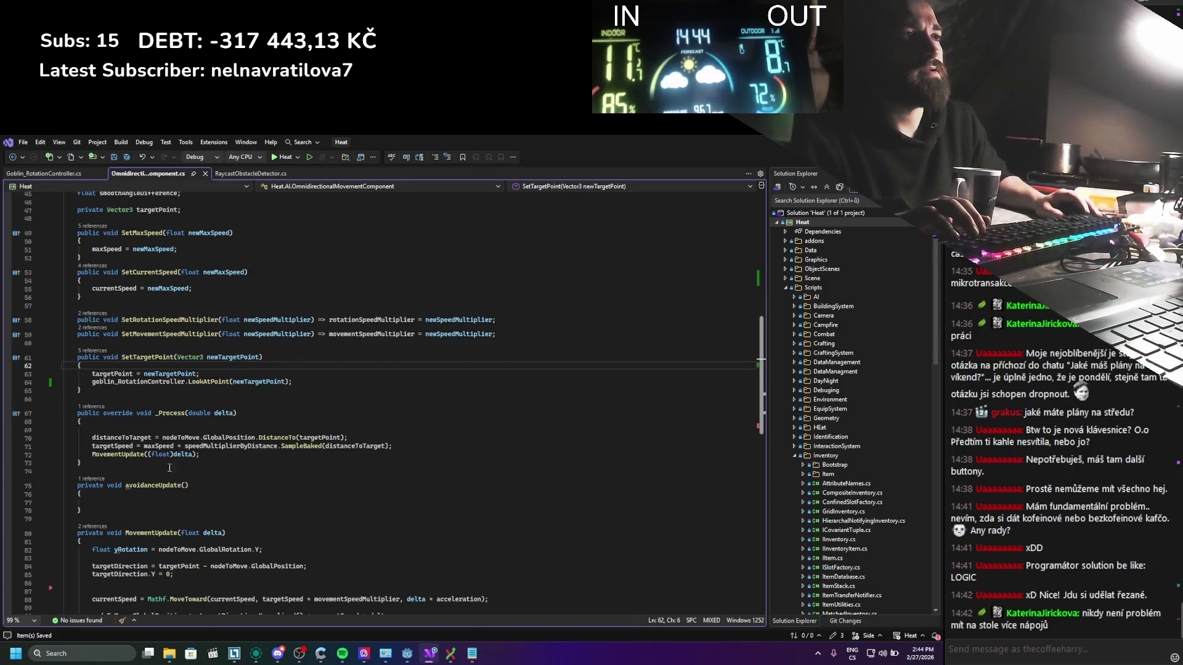
pyautogui.scroll(4, 170, 469)
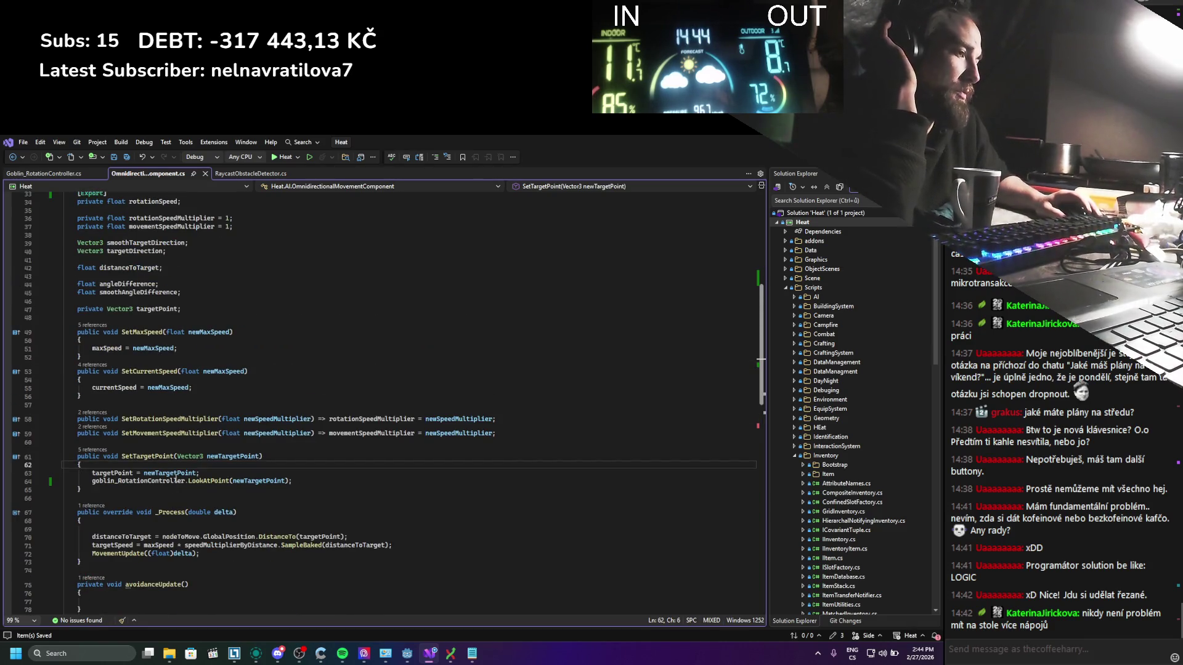
pyautogui.scroll(-5, 175, 478)
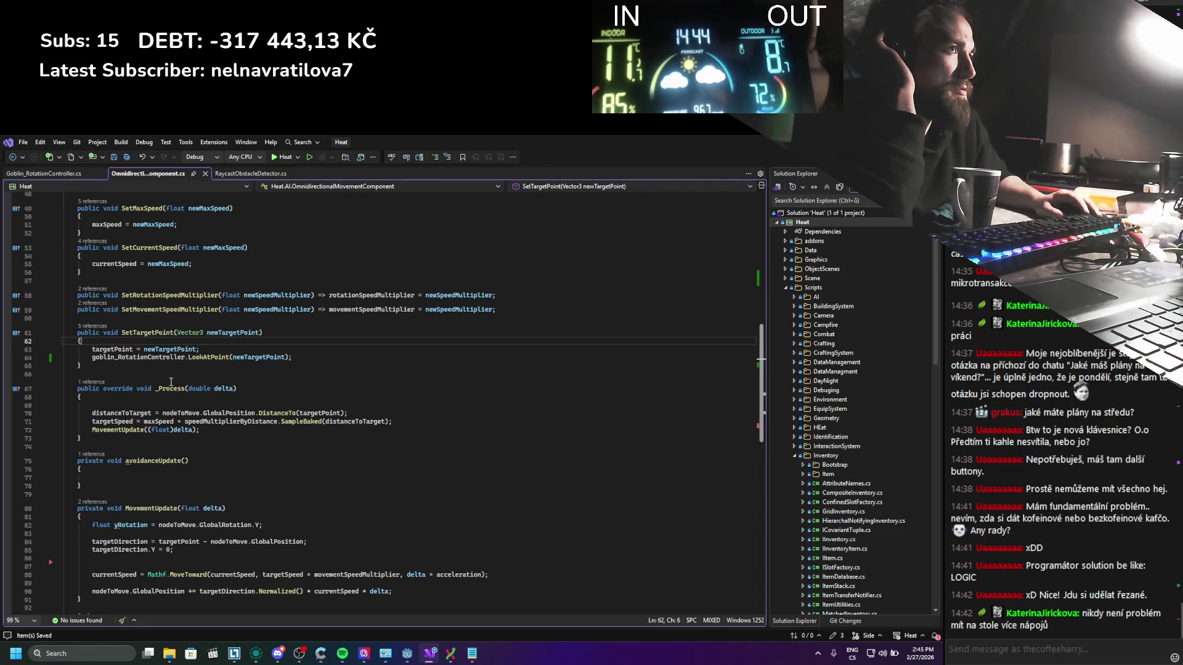
pyautogui.scroll(3, 179, 358)
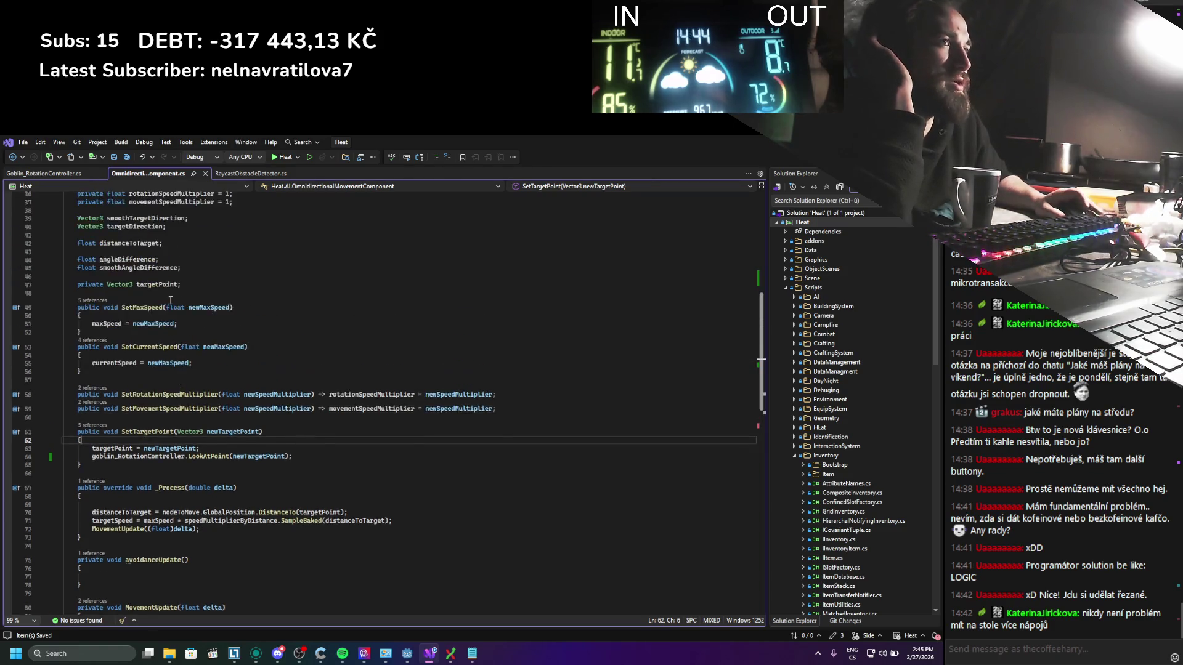
pyautogui.click(79, 173)
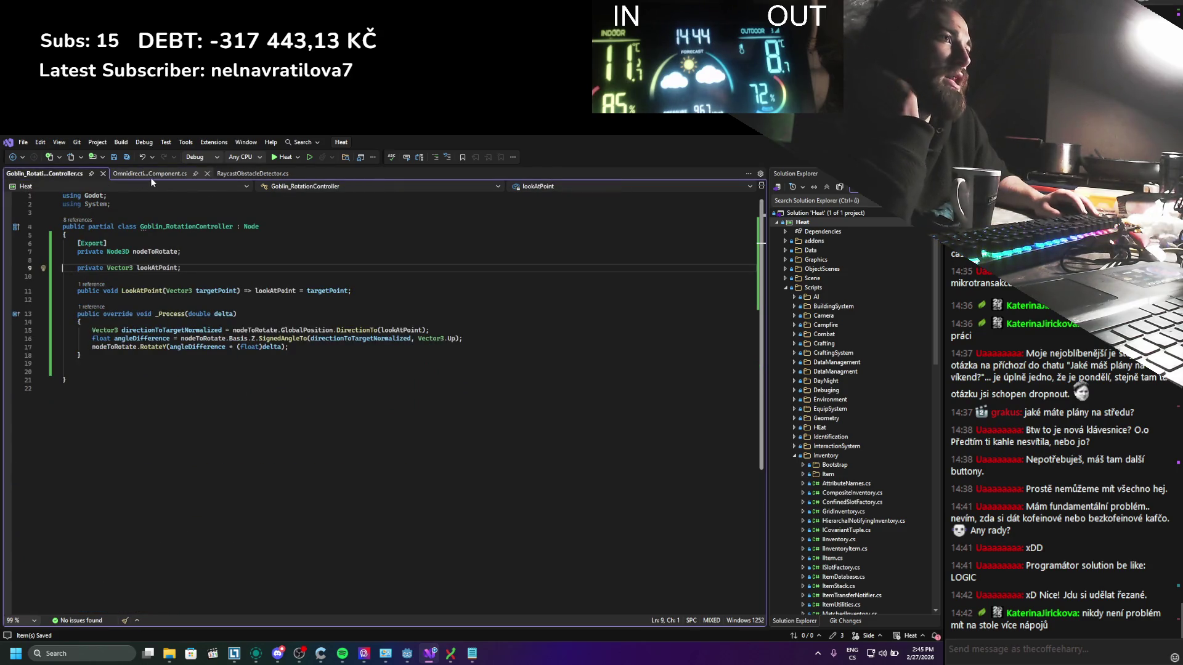
pyautogui.click(158, 277)
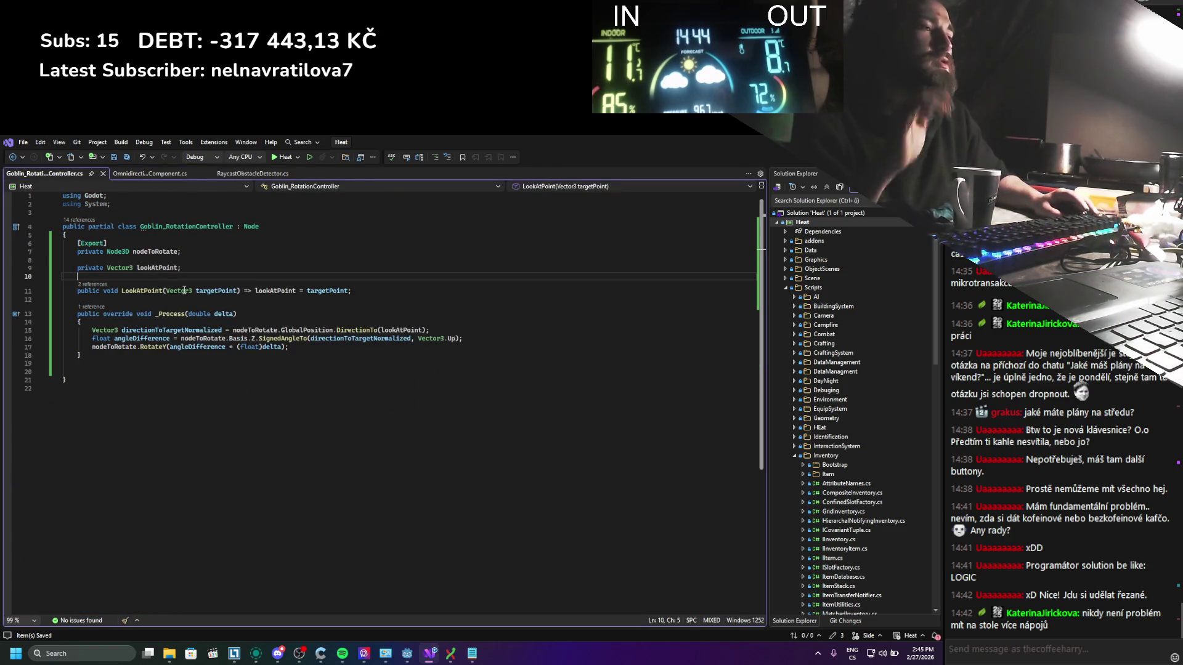
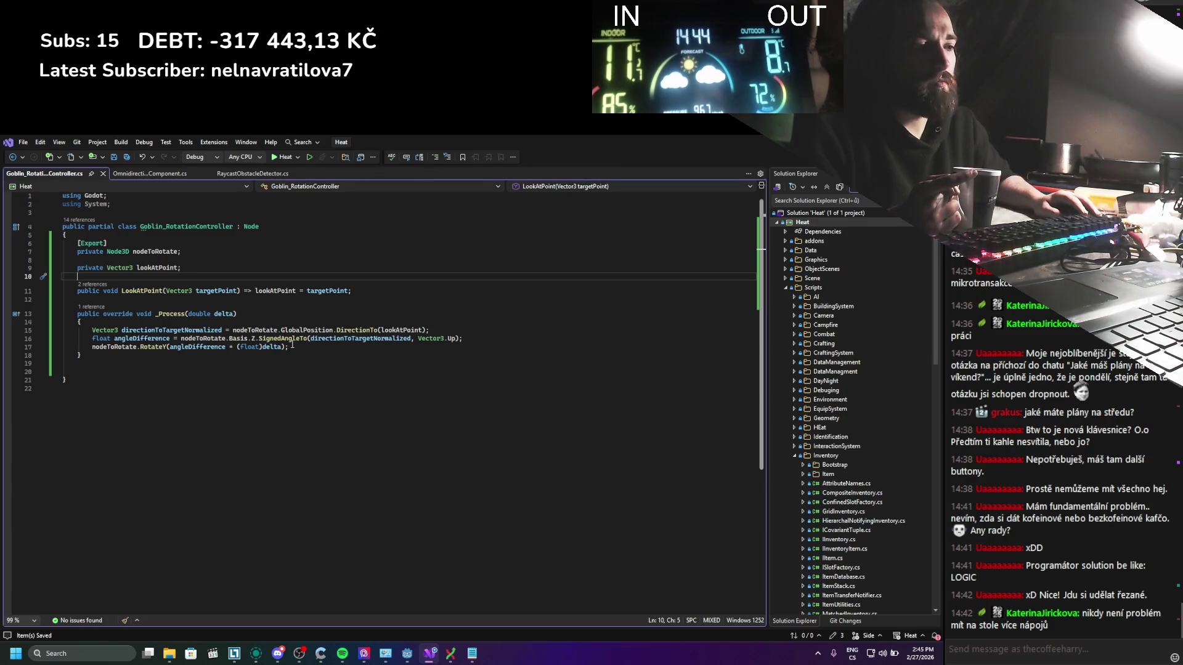
# Step: Declare '[Export] private Curve rotationSpeedMultiplier;' below lookAtPoint and save the script
pyautogui.moveTo(292, 342)
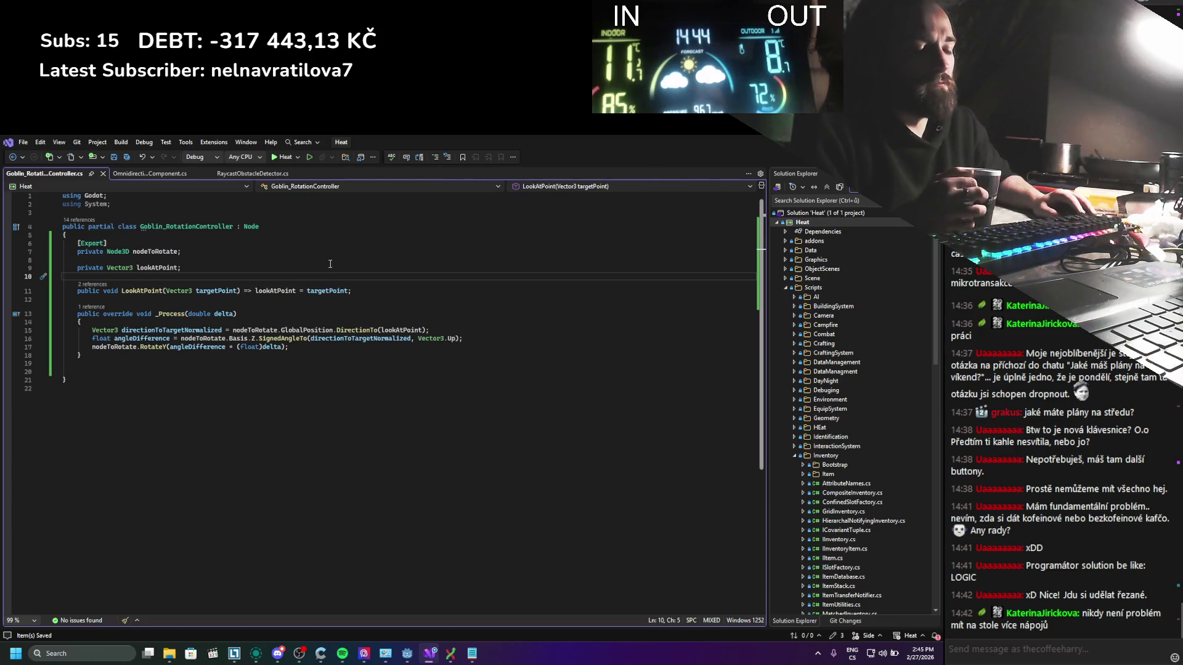
pyautogui.press('Return')
pyautogui.press('Return')
pyautogui.press('Up')
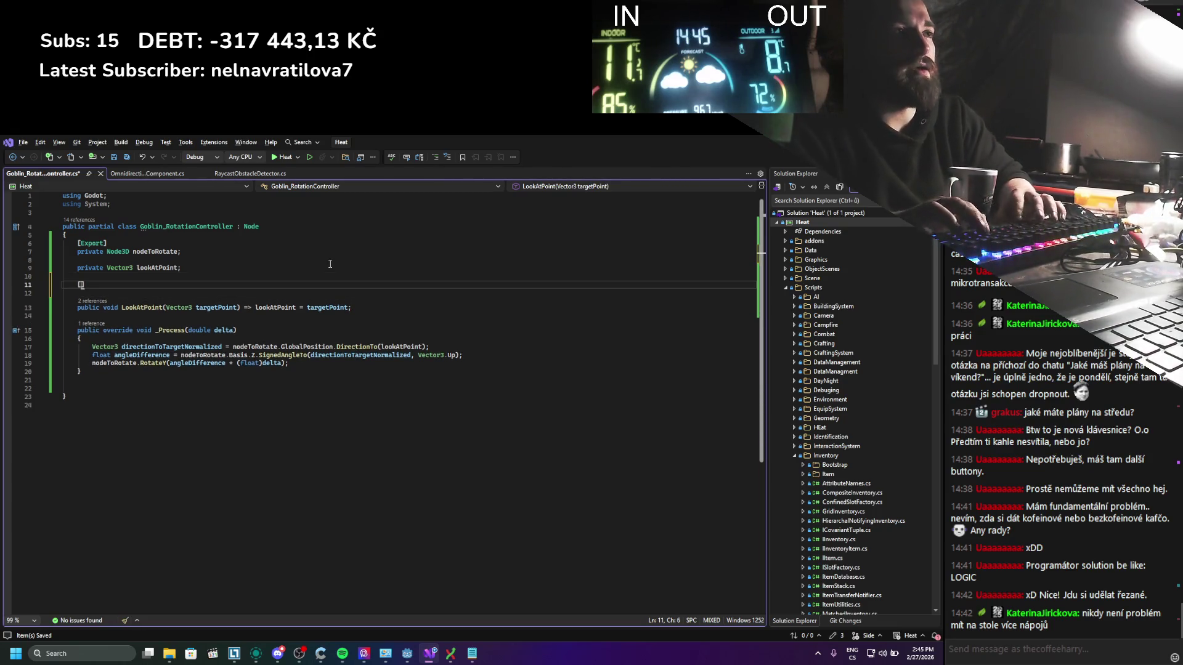
pyautogui.write('Export]')
pyautogui.press('Return')
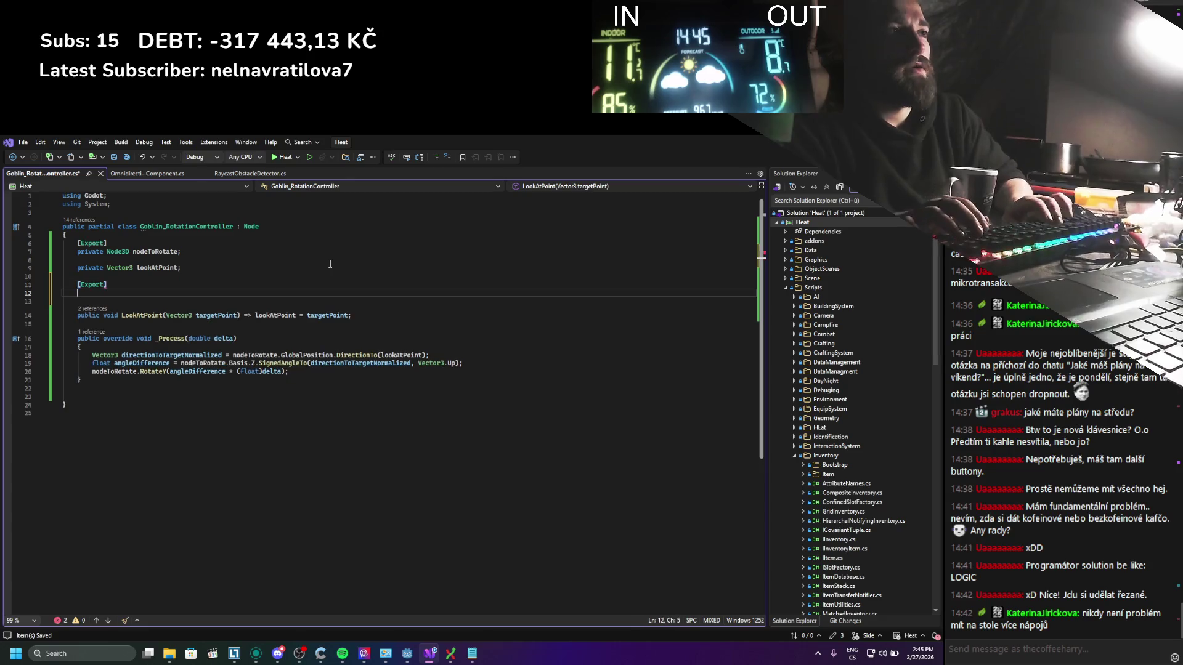
pyautogui.write('priva')
pyautogui.press('BackSpace')
pyautogui.press('BackSpace')
pyautogui.press('BackSpace')
pyautogui.write('ivat')
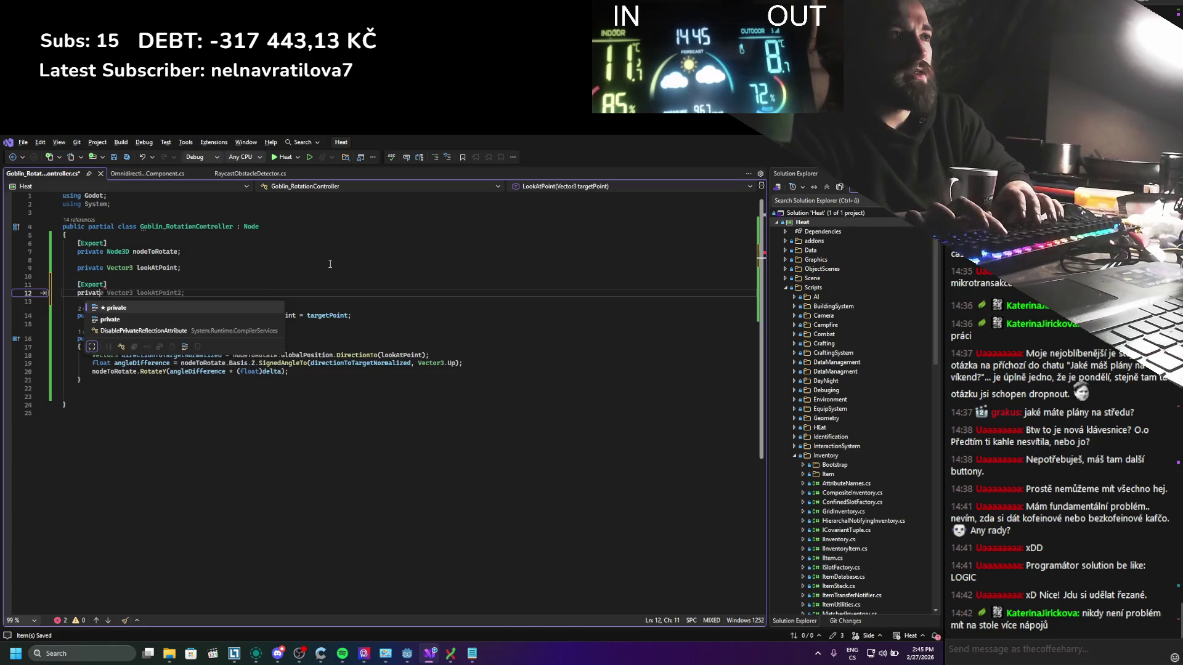
pyautogui.write('e curt')
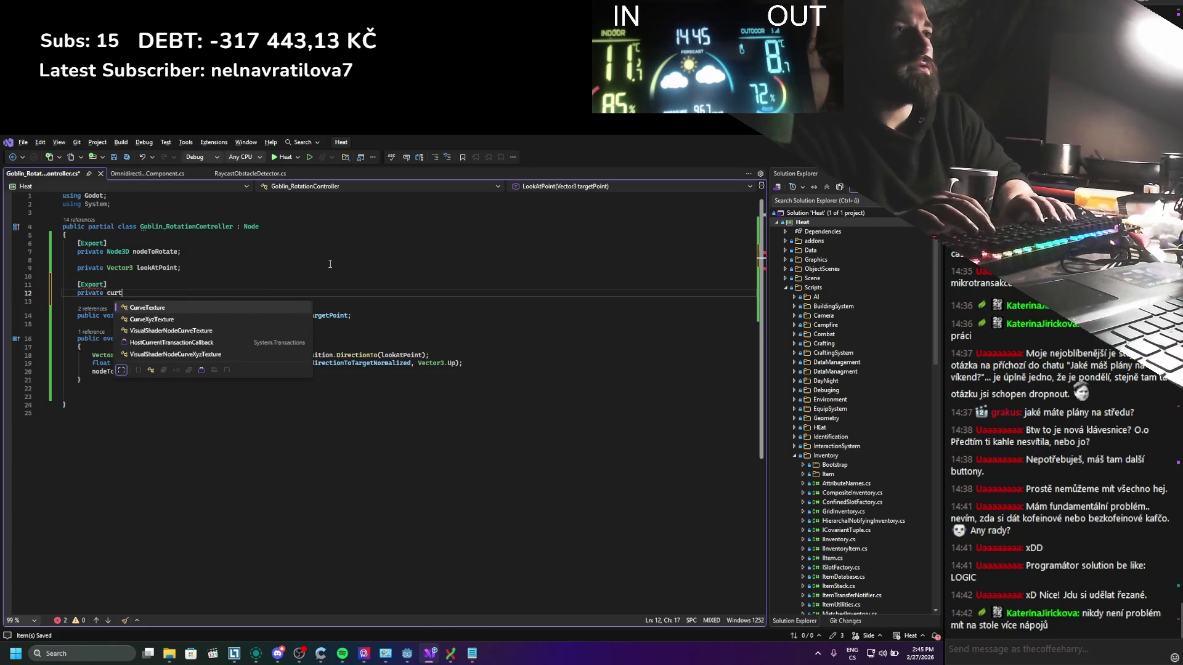
pyautogui.write('v rotati')
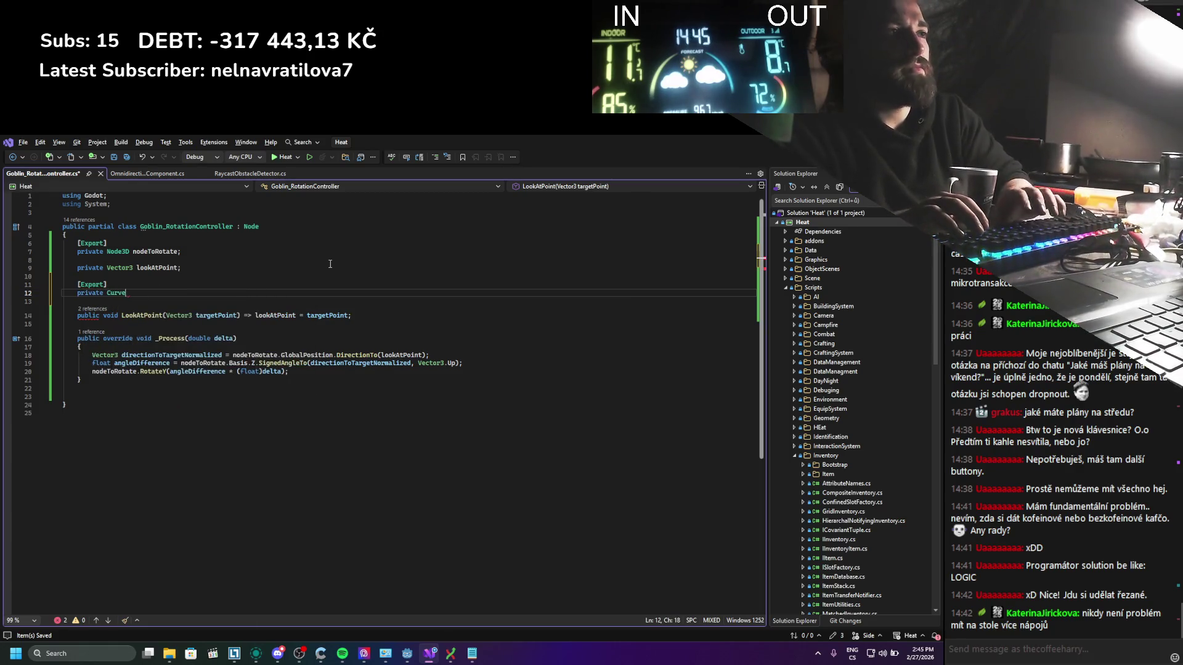
pyautogui.write('Spe')
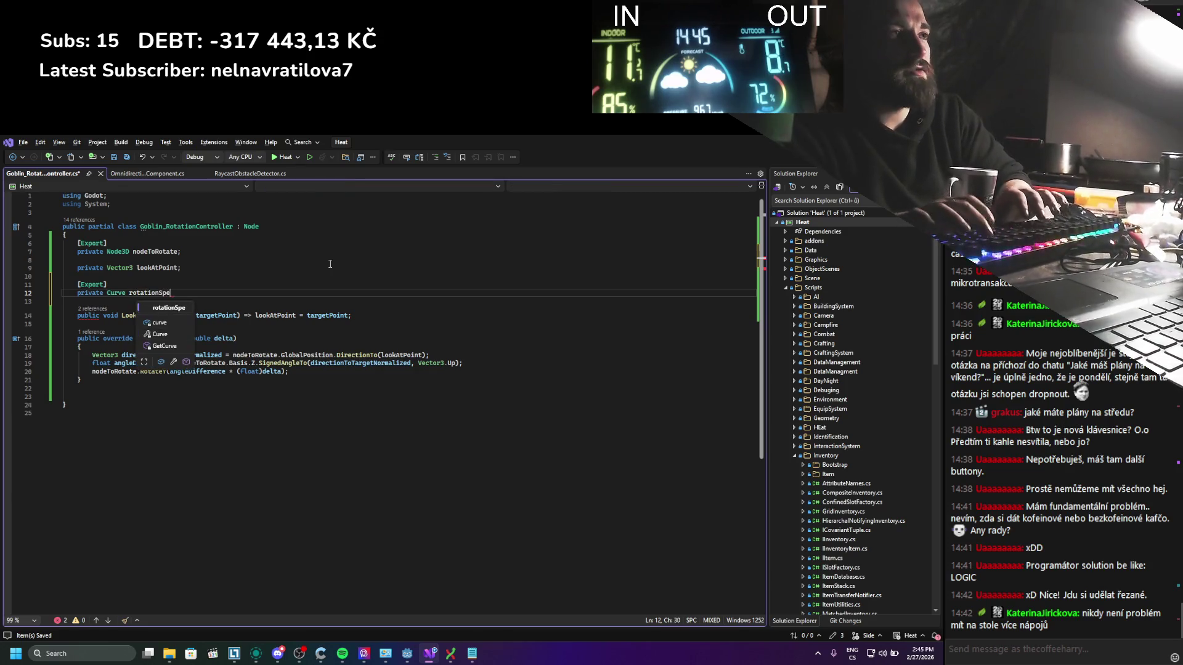
pyautogui.write('edMultiplier;')
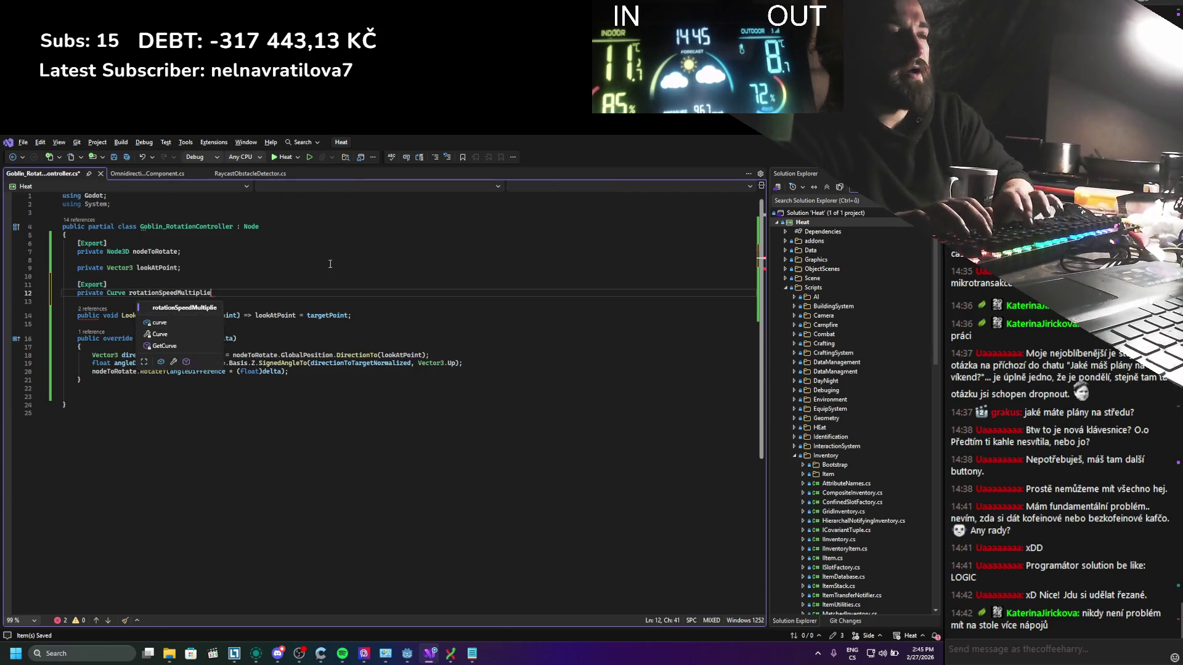
pyautogui.hotkey('ctrl', 's')
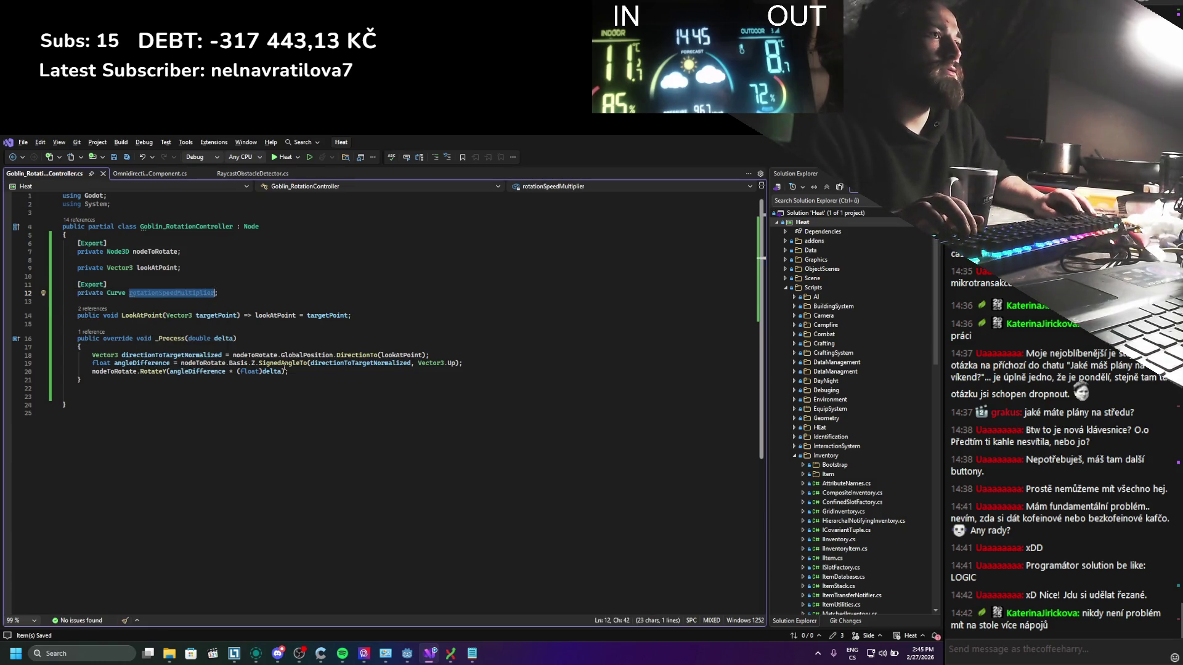
pyautogui.click(280, 371)
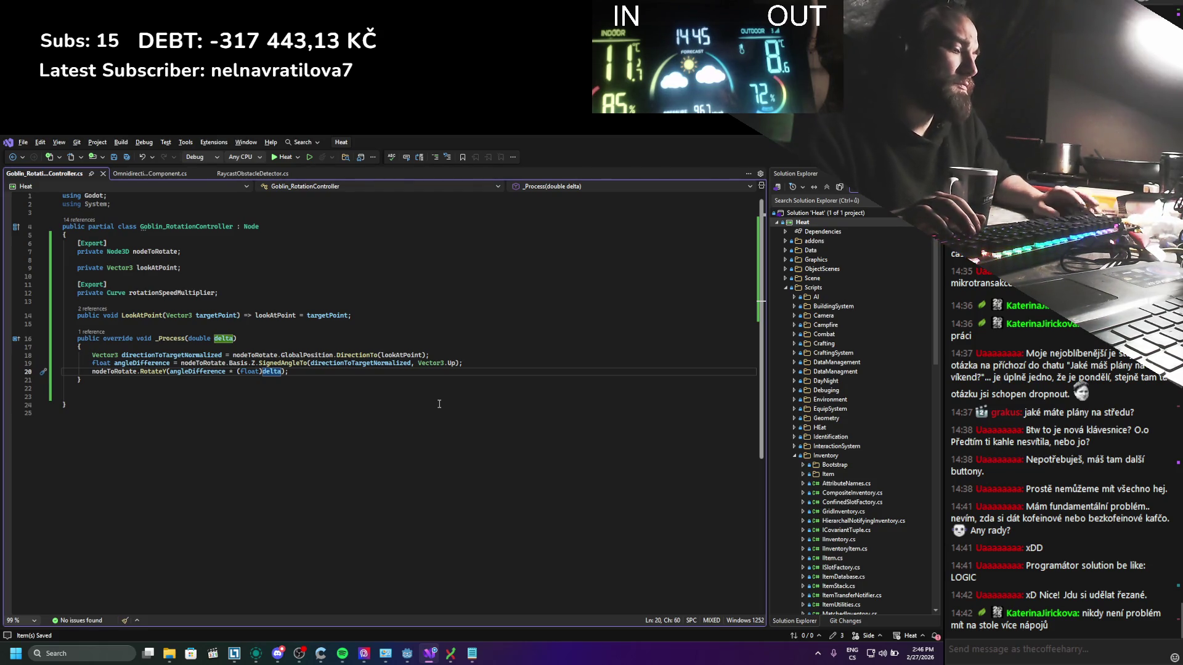
# Step: Append '* rotationSpeedMultiplier.Sample(angleDifference)' to the RotateY line and save
pyautogui.write('* ')
pyautogui.write('rotationSpeedMultiplier.sam')
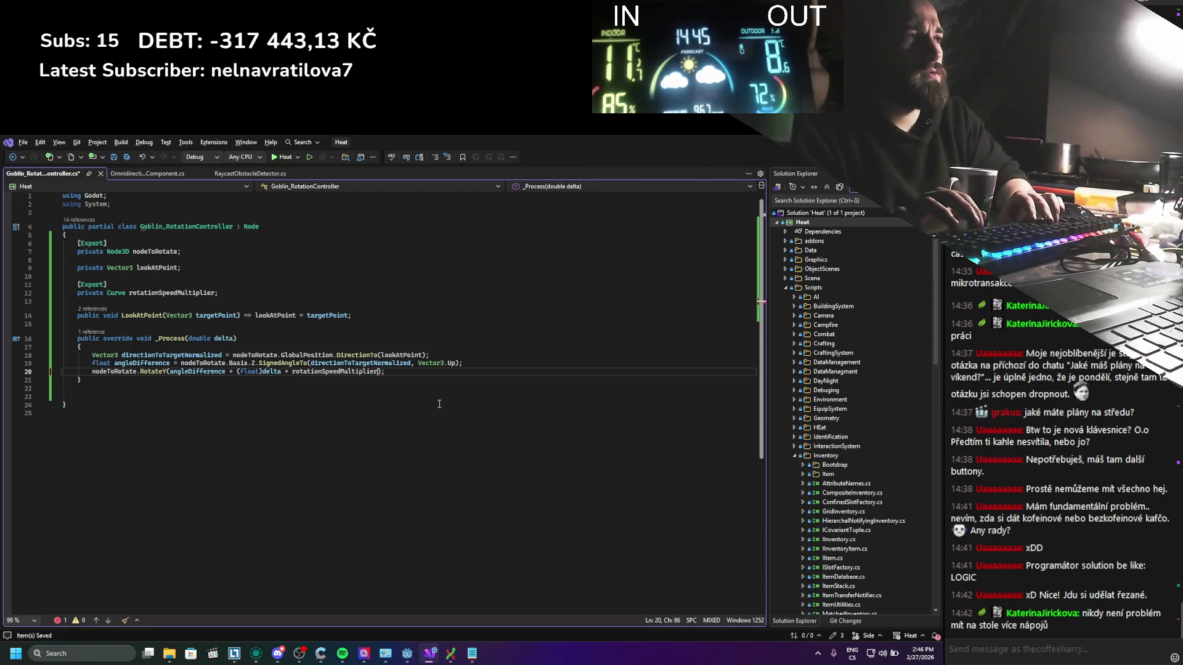
pyautogui.press('Tab')
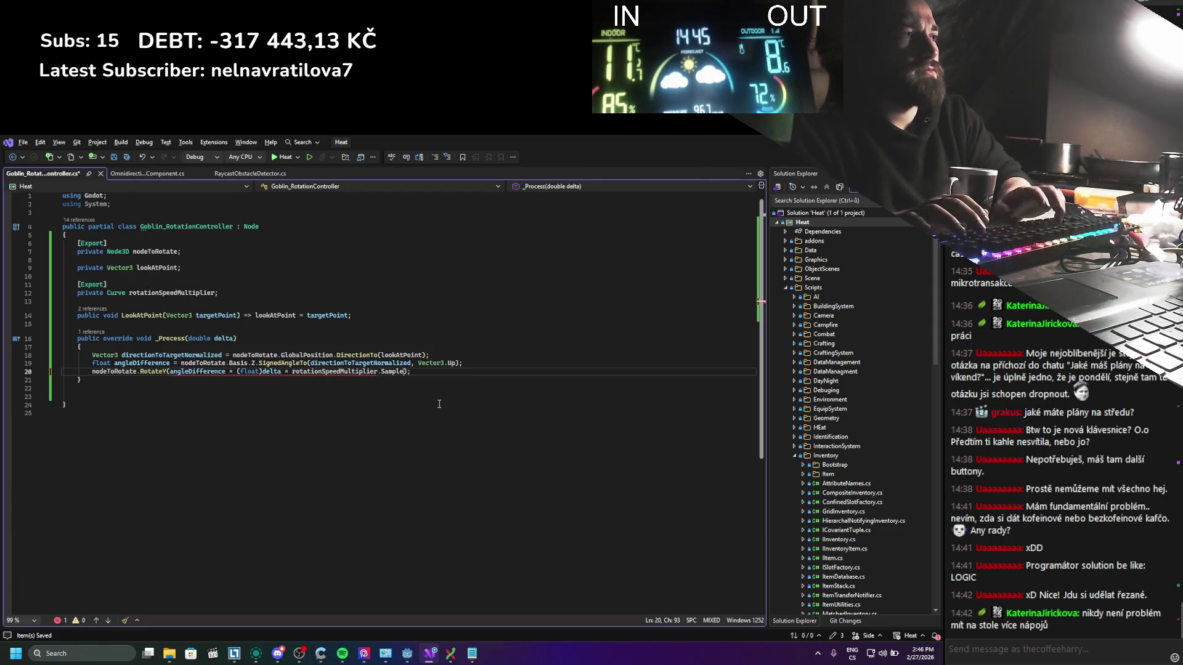
pyautogui.write(')')
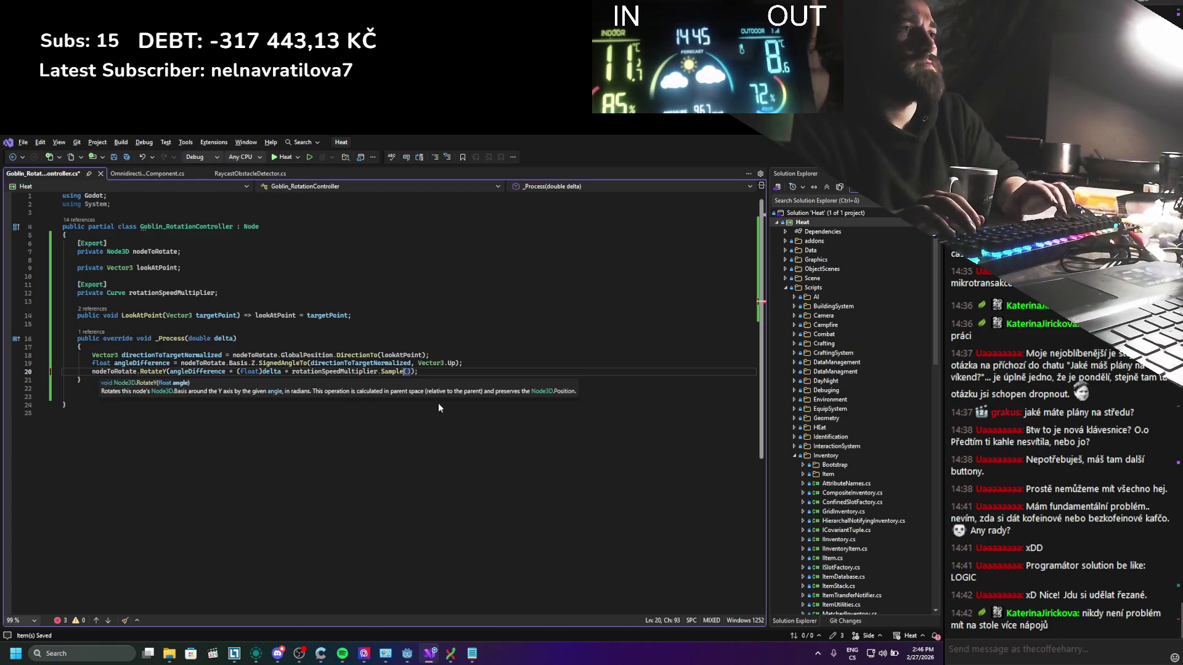
pyautogui.press('BackSpace')
pyautogui.press('BackSpace')
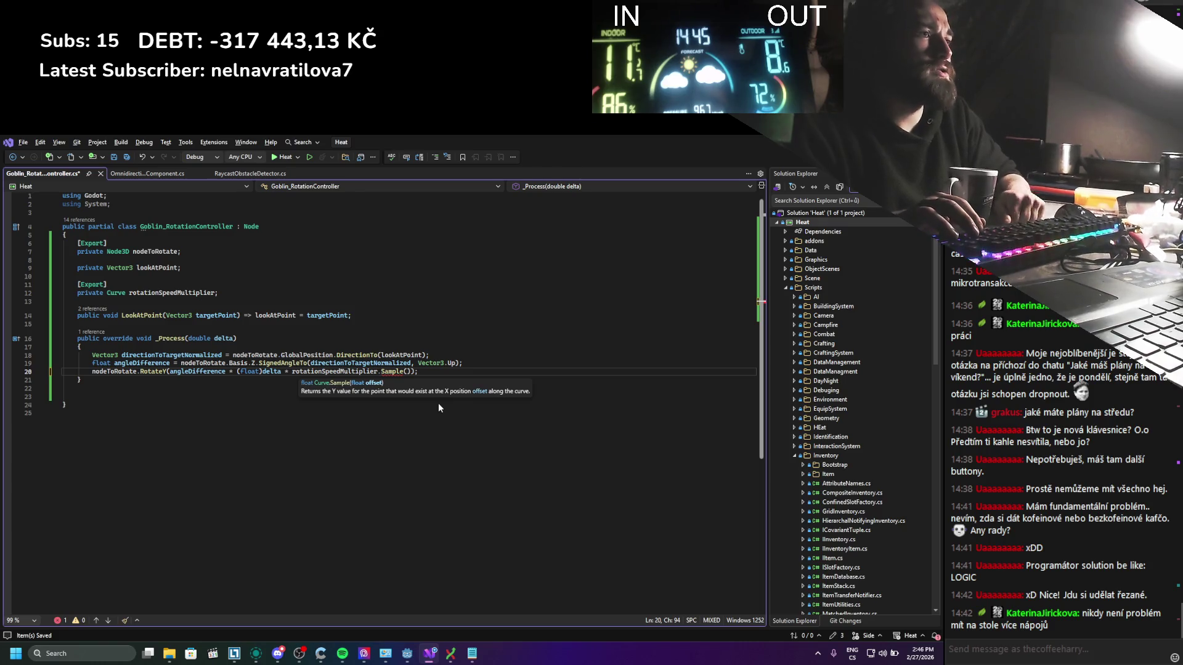
pyautogui.moveTo(155, 372)
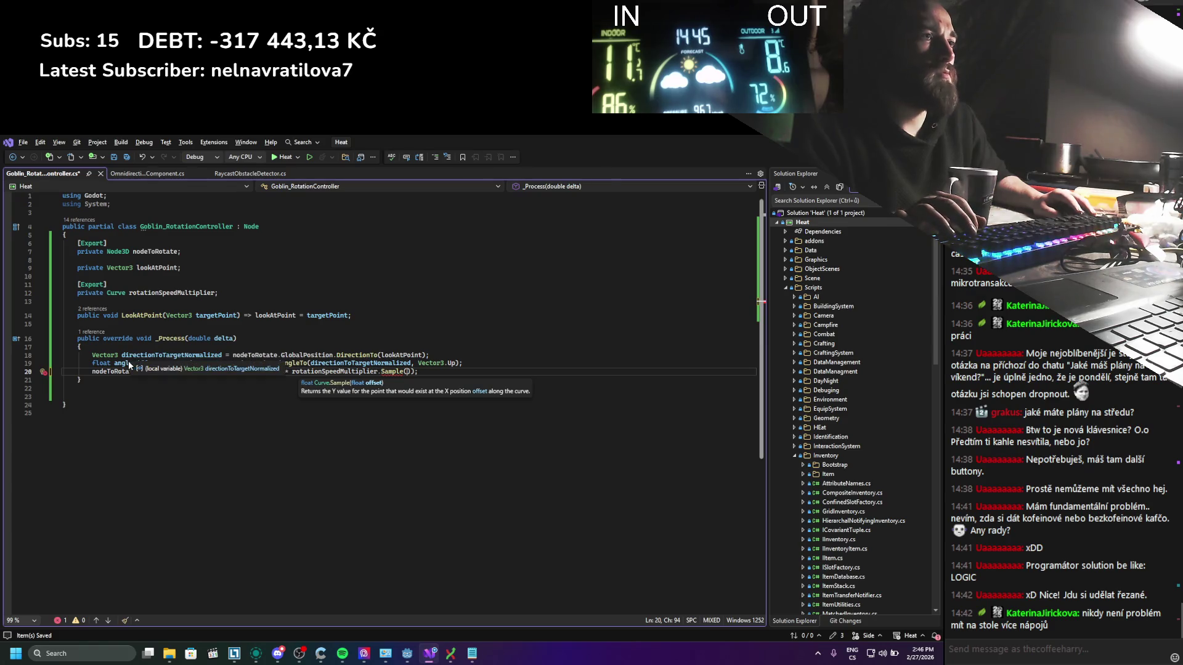
pyautogui.write('angleDifference')
pyautogui.hotkey('ctrl', 's')
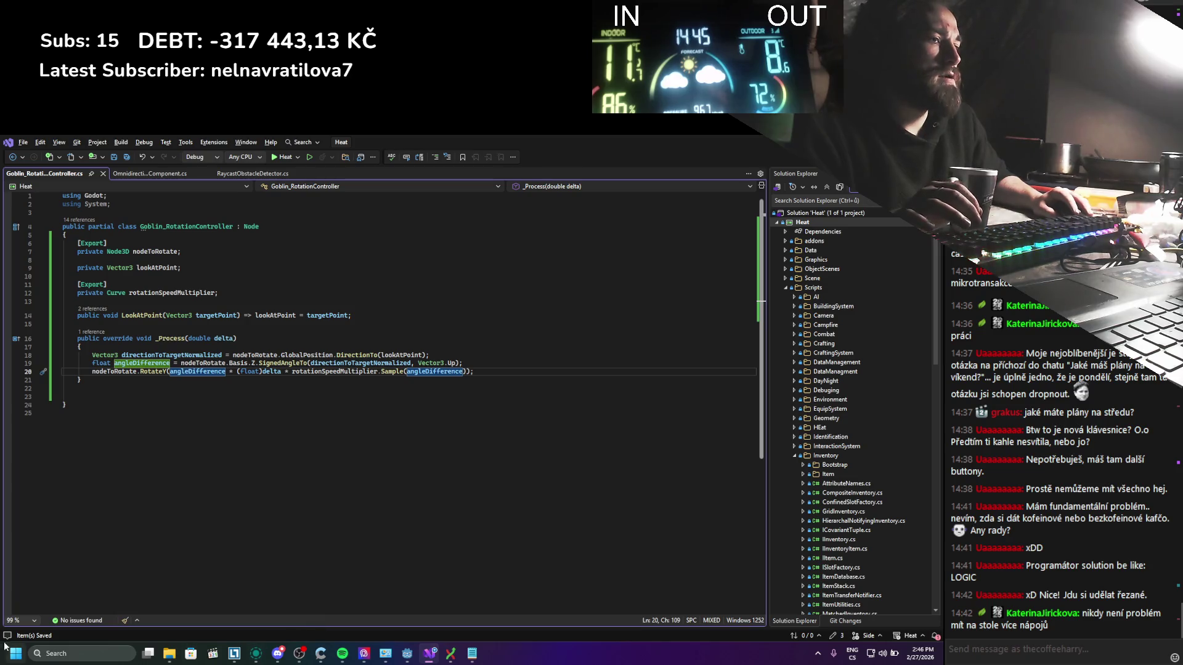
pyautogui.click(100, 656)
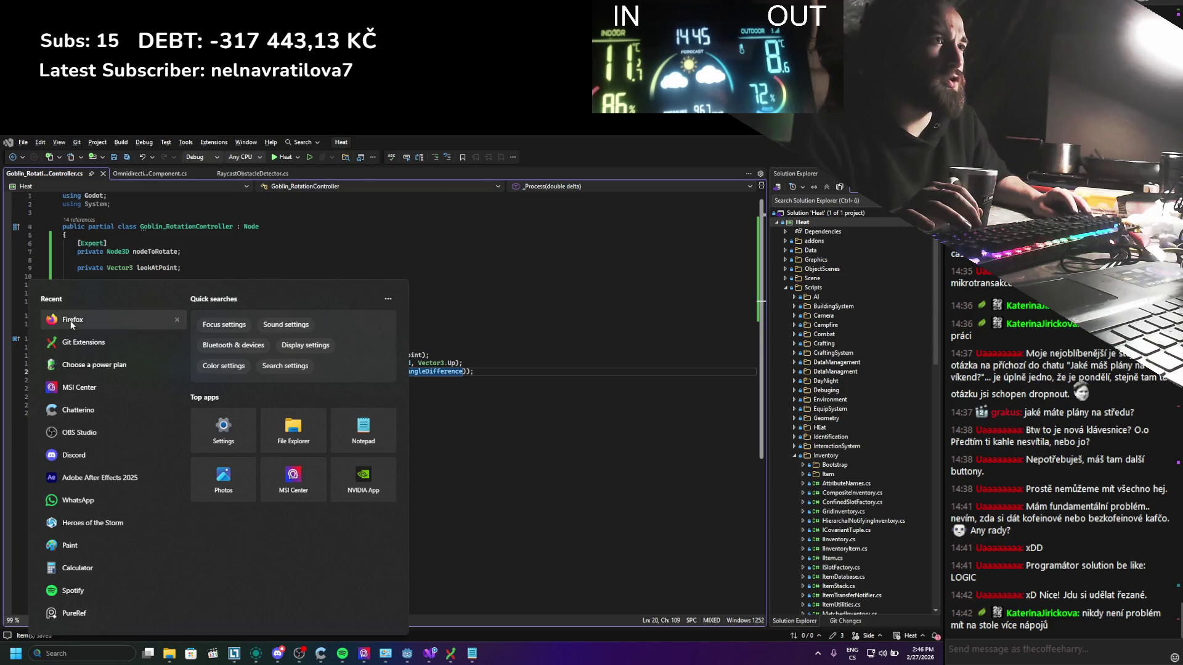
# Step: Search '180 deg to rad' in Firefox, giving 3.14159265 radians, then close the browser
pyautogui.click(71, 321)
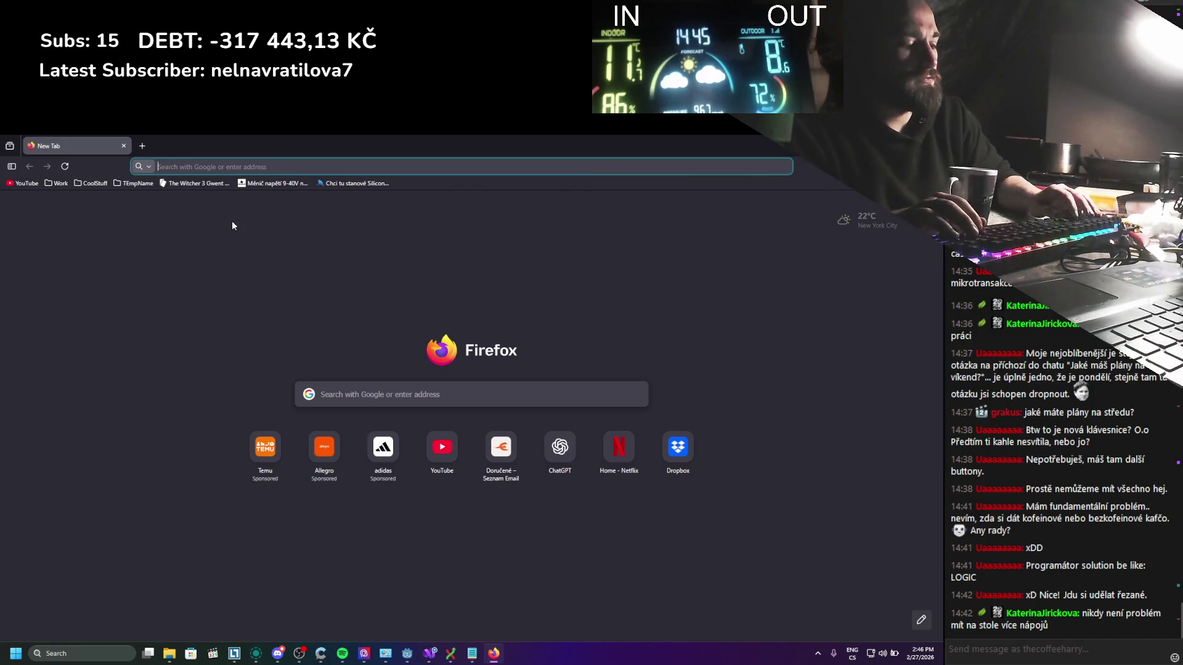
pyautogui.write('180 deg to rad')
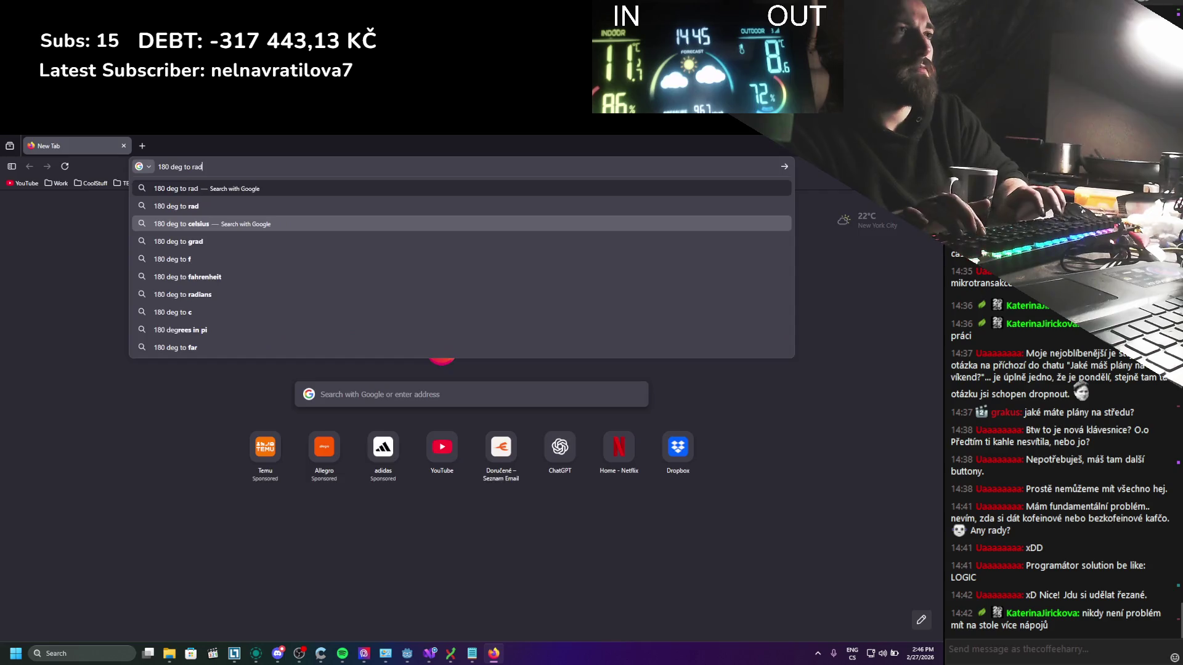
pyautogui.press('Return')
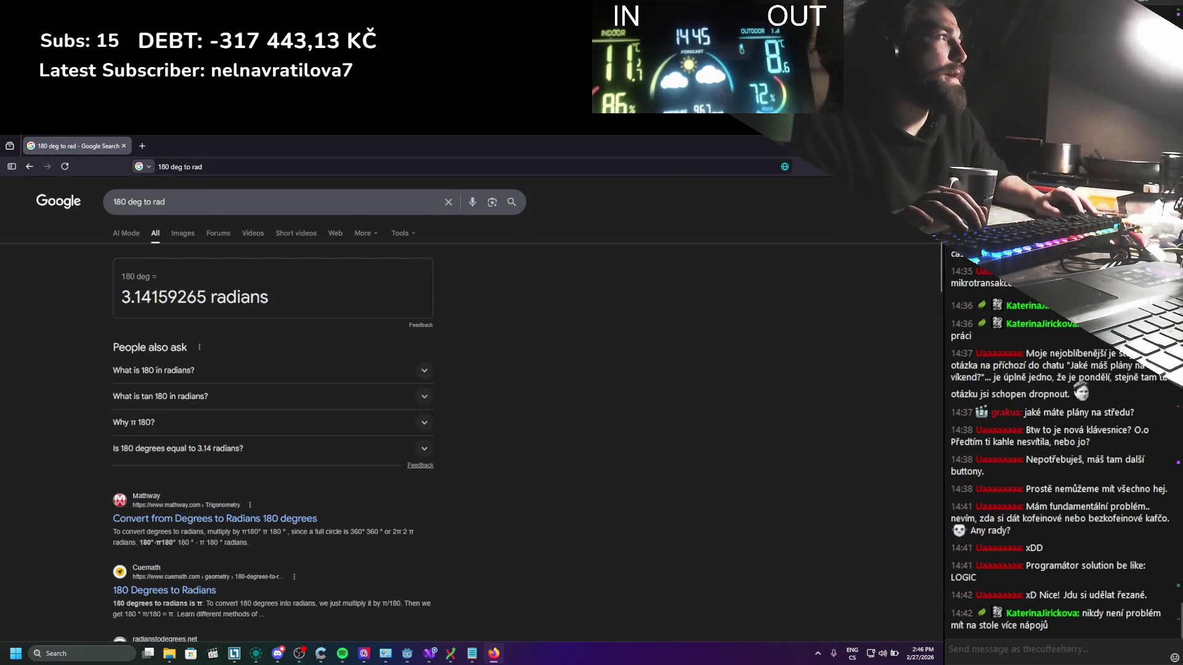
pyautogui.hotkey('ctrl', 'w')
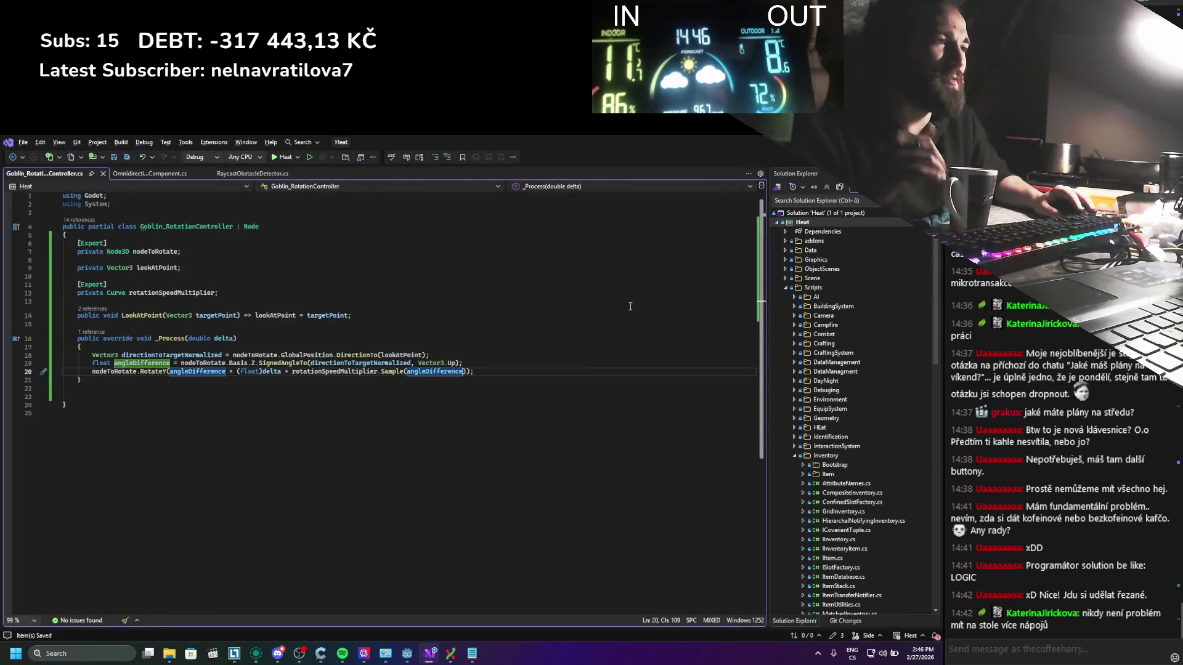
# Step: Add an exported float field rotationSpeed with default 5 below the curve field and save
pyautogui.click(354, 393)
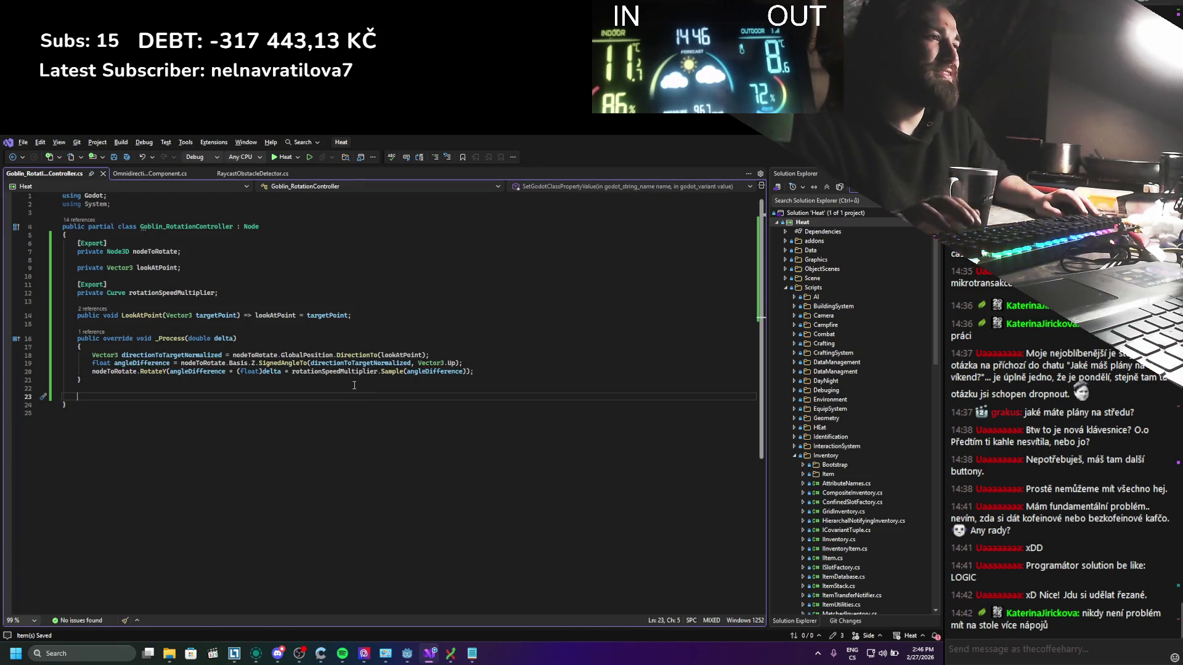
pyautogui.click(227, 292)
pyautogui.press('Return')
pyautogui.press('Return')
pyautogui.write('[Export]')
pyautogui.press('Return')
pyautogui.write('pri')
pyautogui.press('space')
pyautogui.write('float rotationSp')
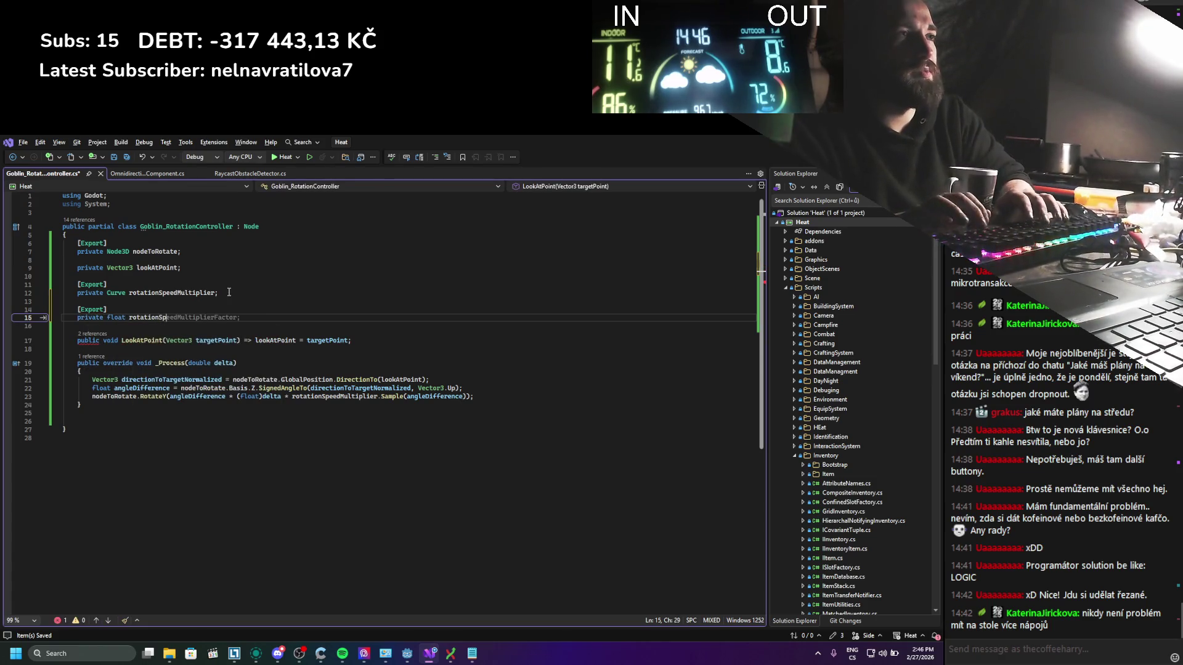
pyautogui.write(';')
pyautogui.press('Up')
pyautogui.click(180, 318)
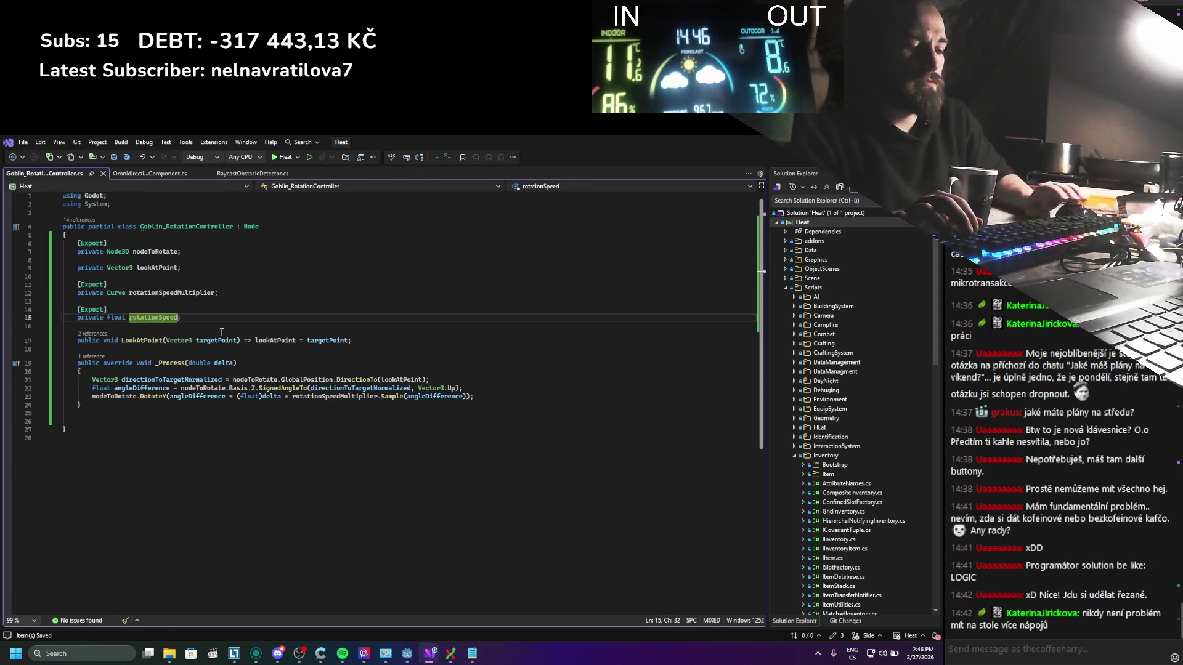
pyautogui.write('5')
pyautogui.hotkey('ctrl', 's')
# Step: Multiply the RotateY amount by rotationSpeed, move (float)delta to the end, and save
pyautogui.click(145, 311)
pyautogui.doubleClick(144, 317)
pyautogui.hotkey('ctrl', 'c')
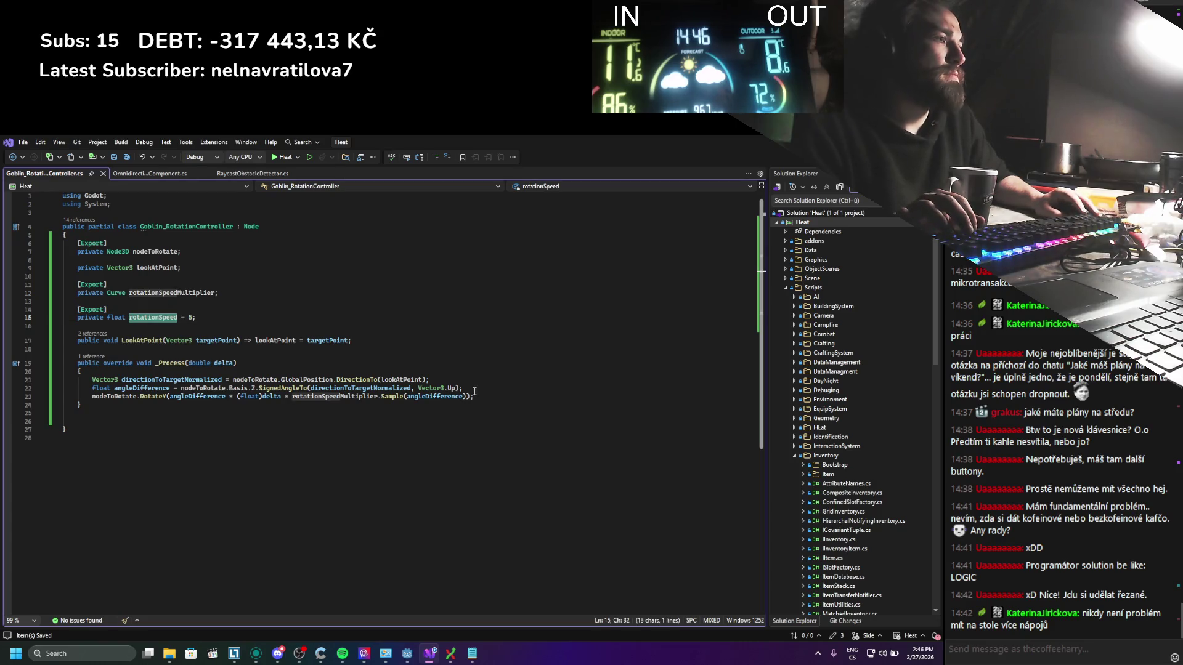
pyautogui.click(466, 396)
pyautogui.write('*')
pyautogui.hotkey('ctrl', 'v')
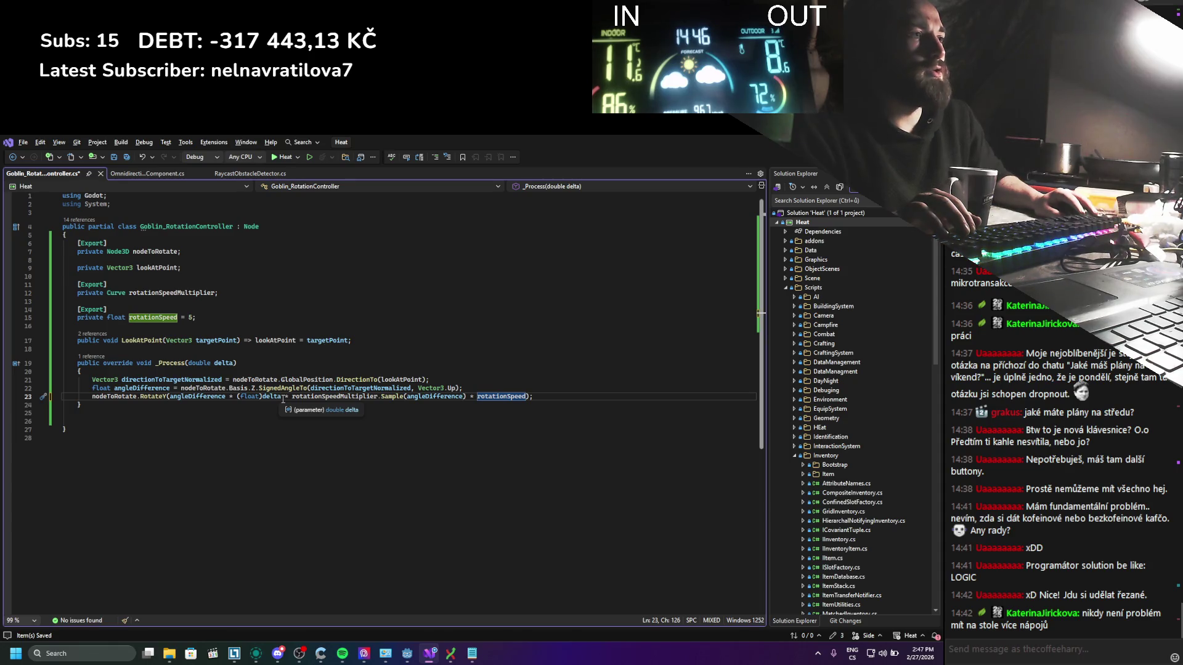
pyautogui.moveTo(237, 397); pyautogui.dragTo(282, 396)
pyautogui.press('BackSpace')
pyautogui.press('BackSpace')
pyautogui.press('BackSpace')
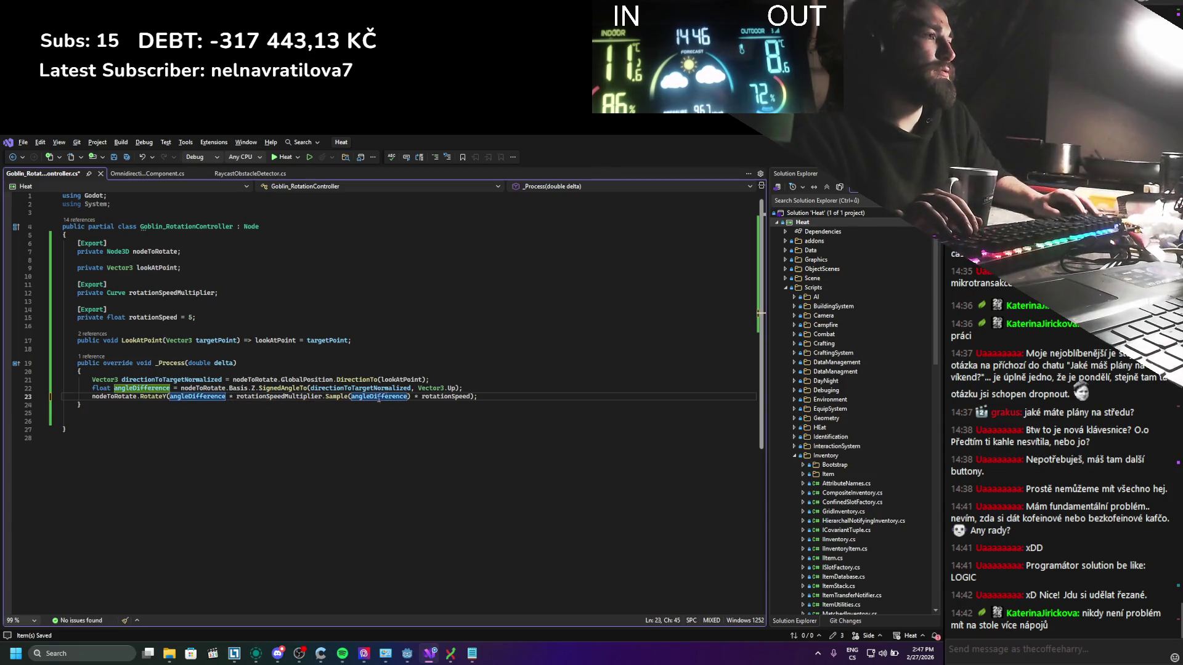
pyautogui.click(471, 396)
pyautogui.write('*(float)delta')
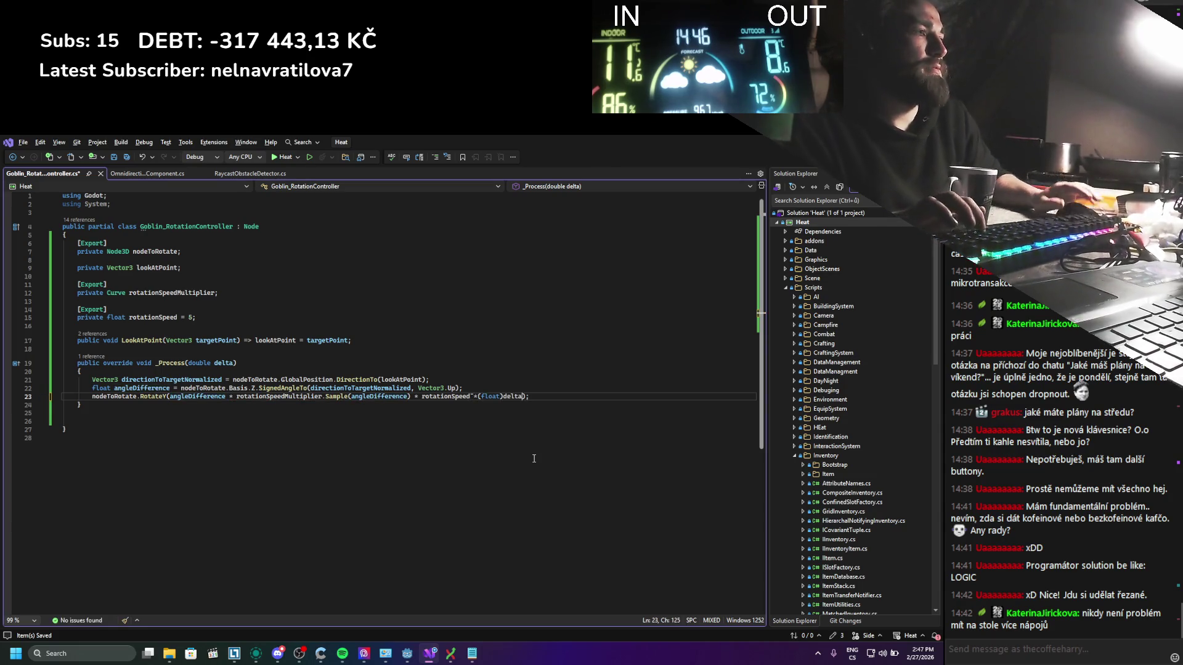
pyautogui.click(474, 396)
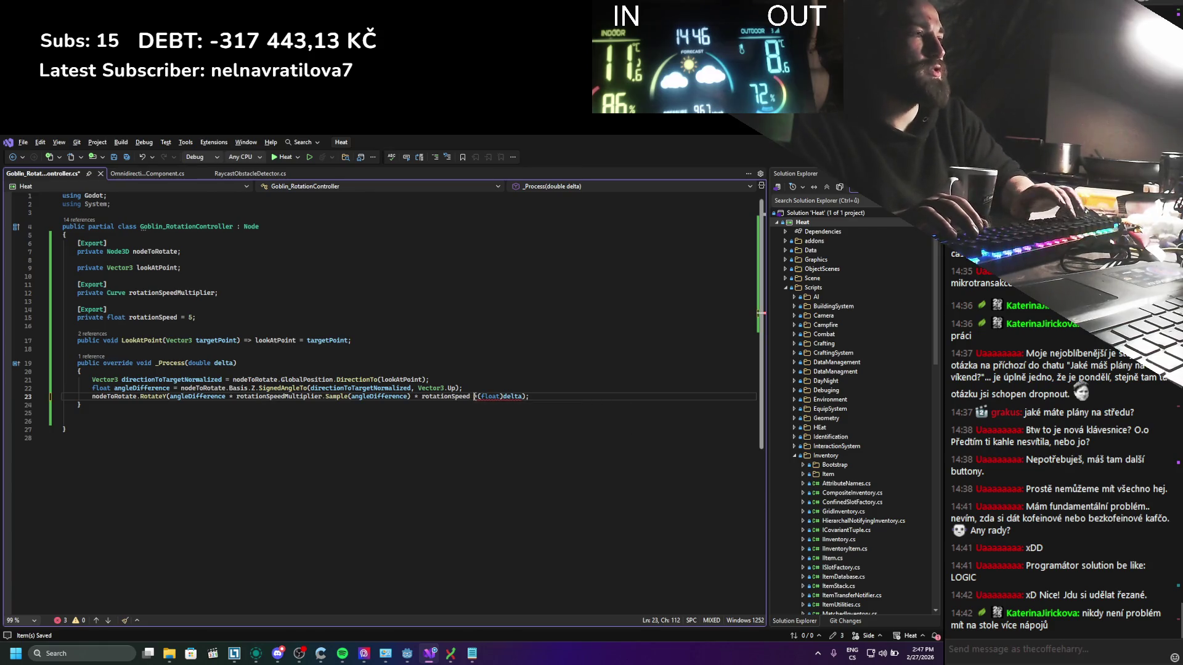
pyautogui.hotkey('ctrl', 's')
# Step: Switch to Godot and start the .NET project build
pyautogui.click(464, 433)
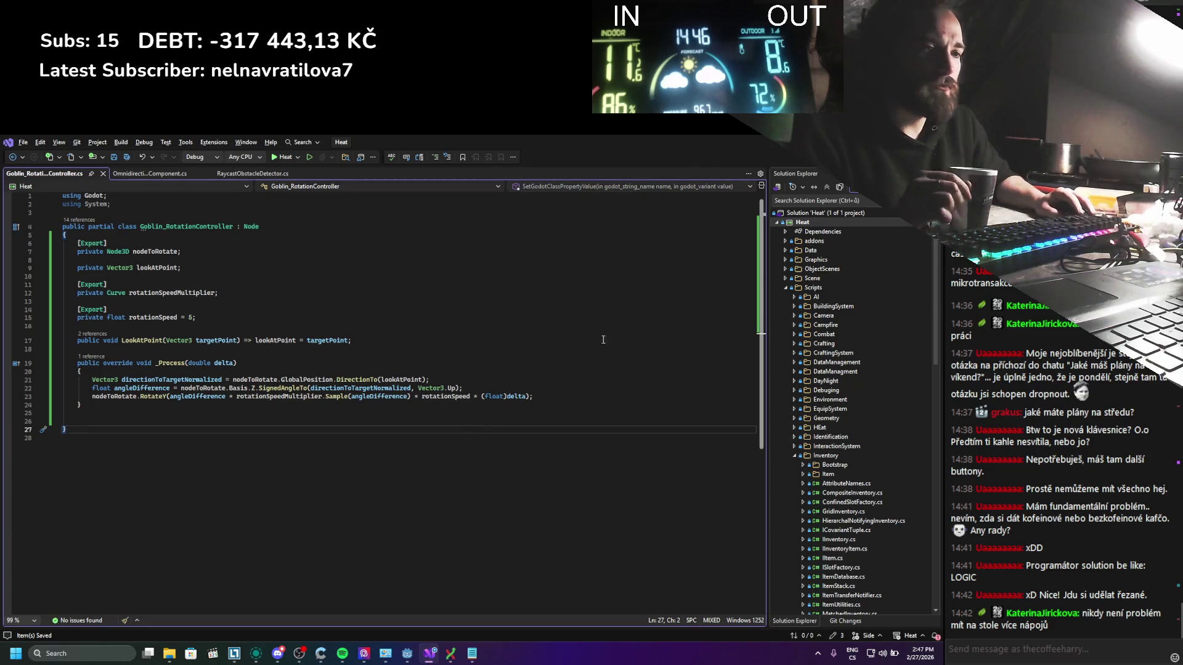
pyautogui.hotkey('alt', 'Tab')
pyautogui.click(772, 158)
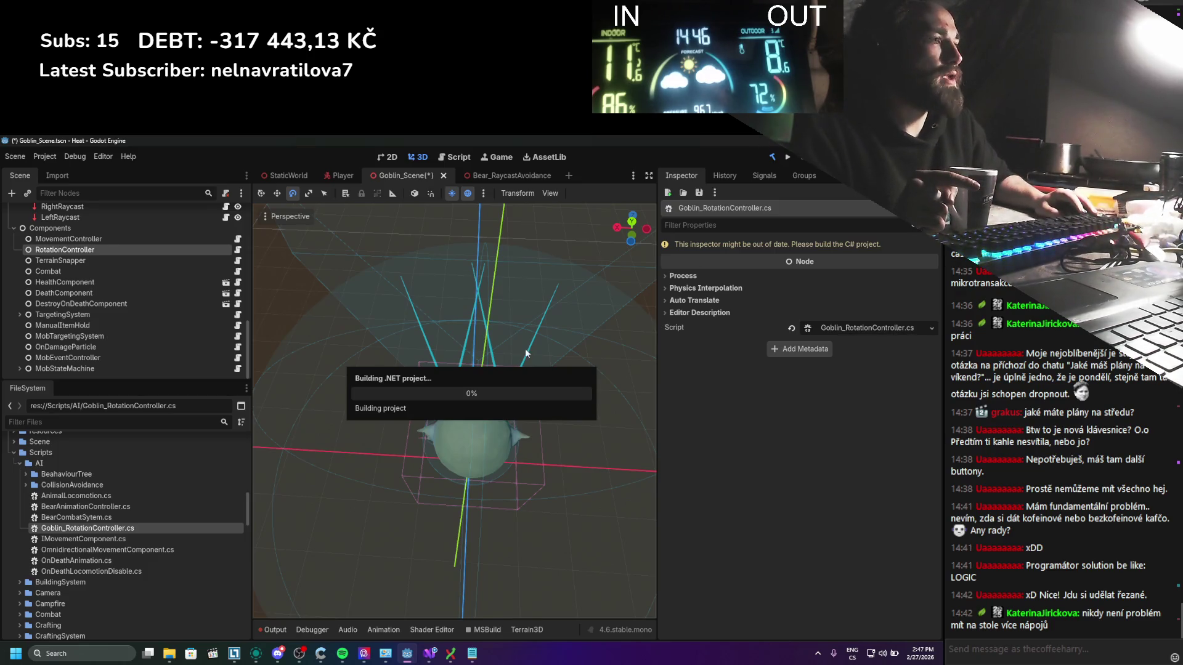
# Step: Bring Spotify to the front while the .NET build runs
pyautogui.click(343, 653)
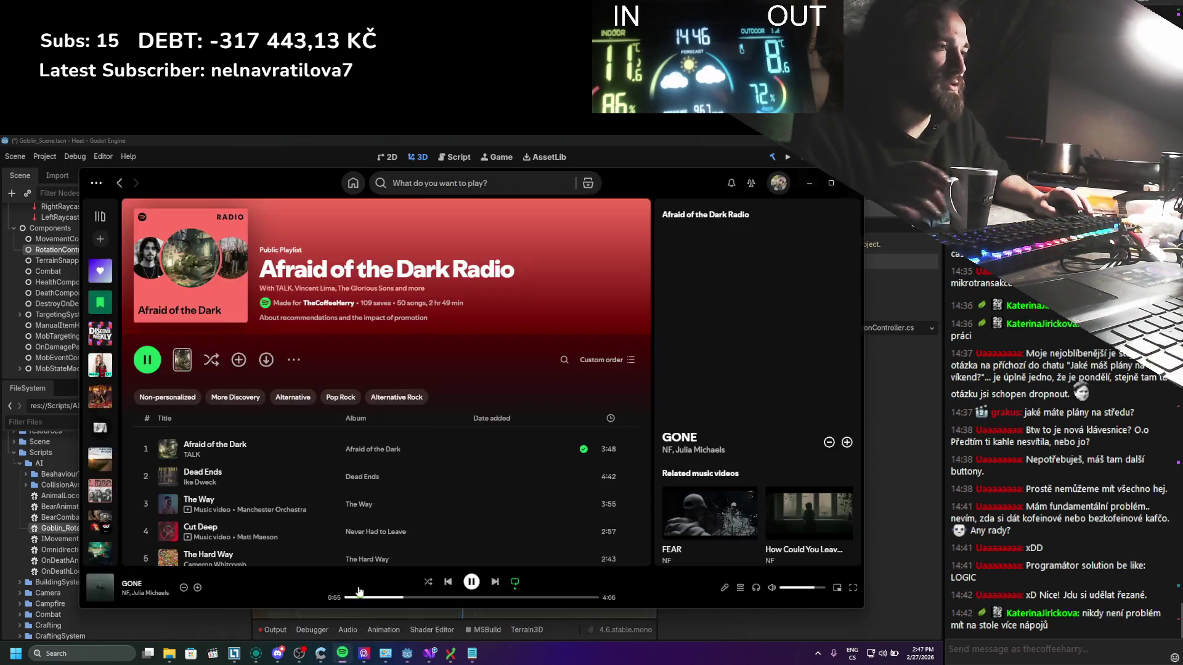
# Step: Skip to 'We Were in Love' by Smith & Thell, scroll the playlist, and minimize Spotify
pyautogui.click(493, 583)
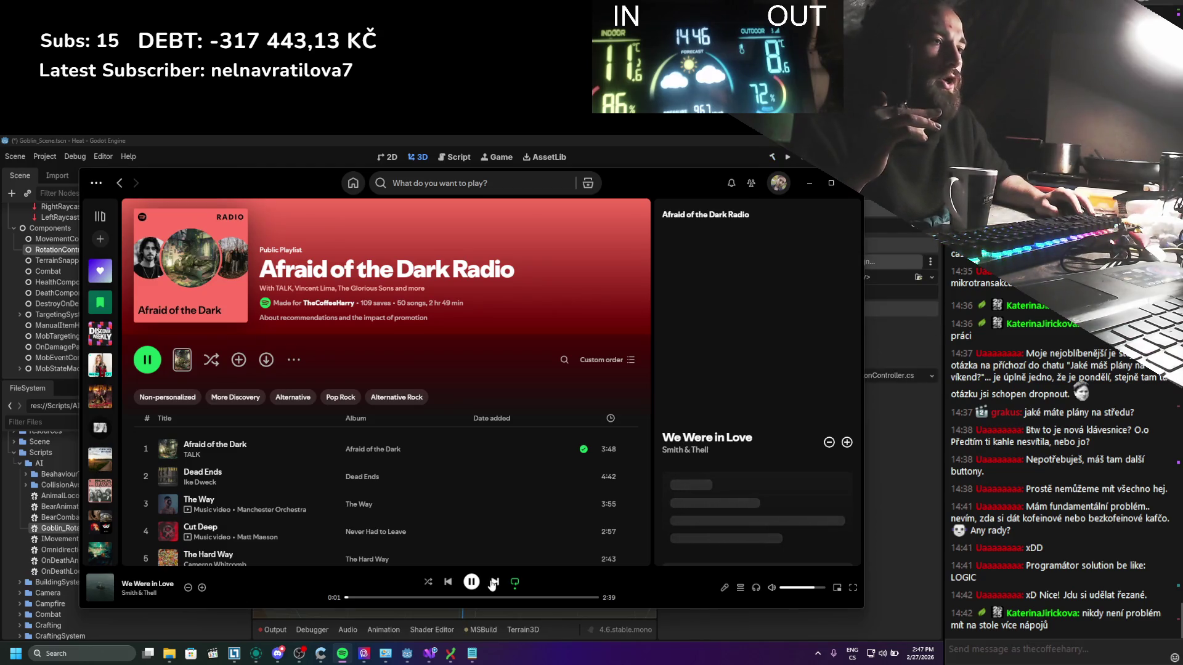
pyautogui.scroll(-4, 388, 418)
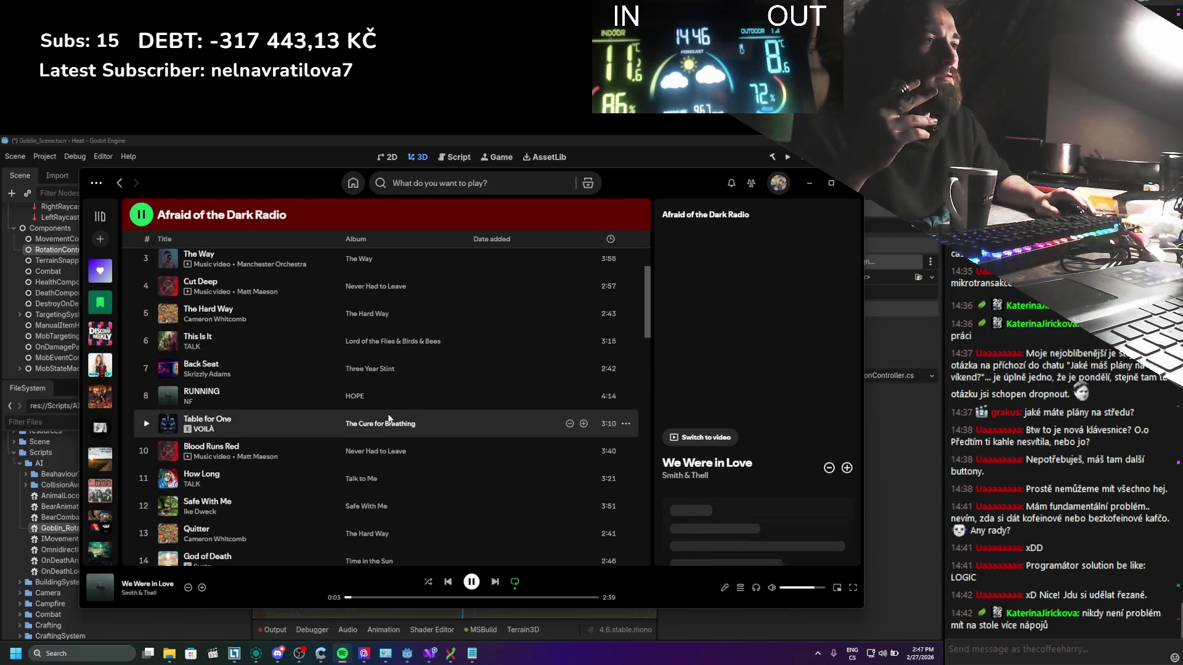
pyautogui.scroll(-5, 389, 418)
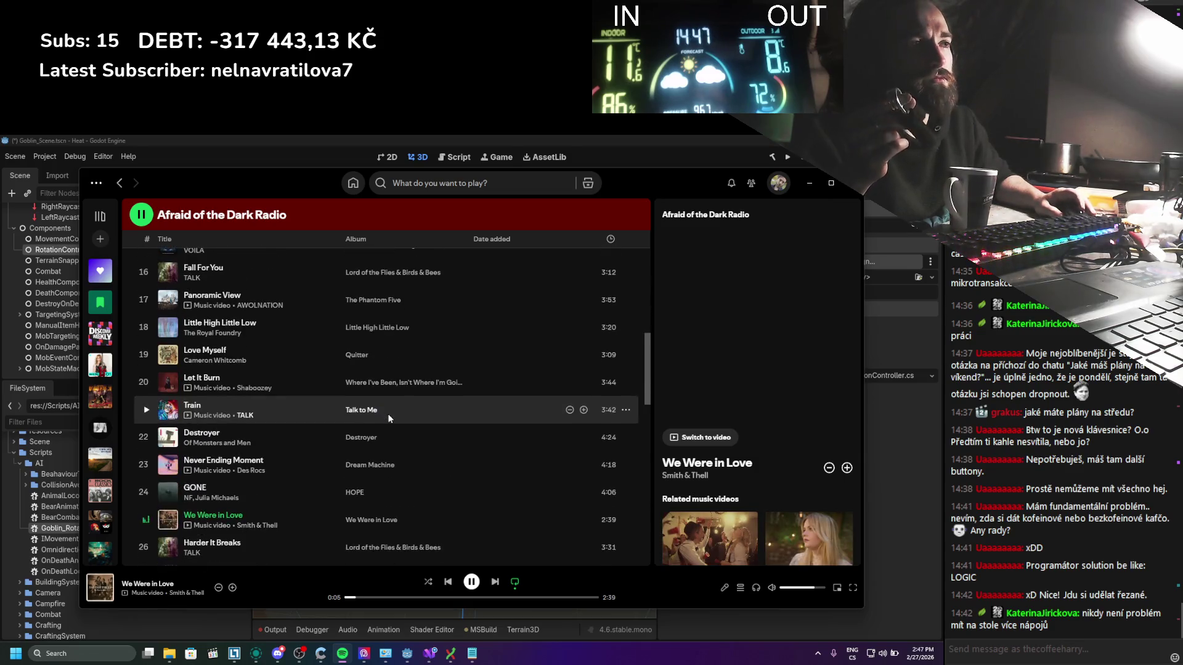
pyautogui.scroll(-4, 388, 418)
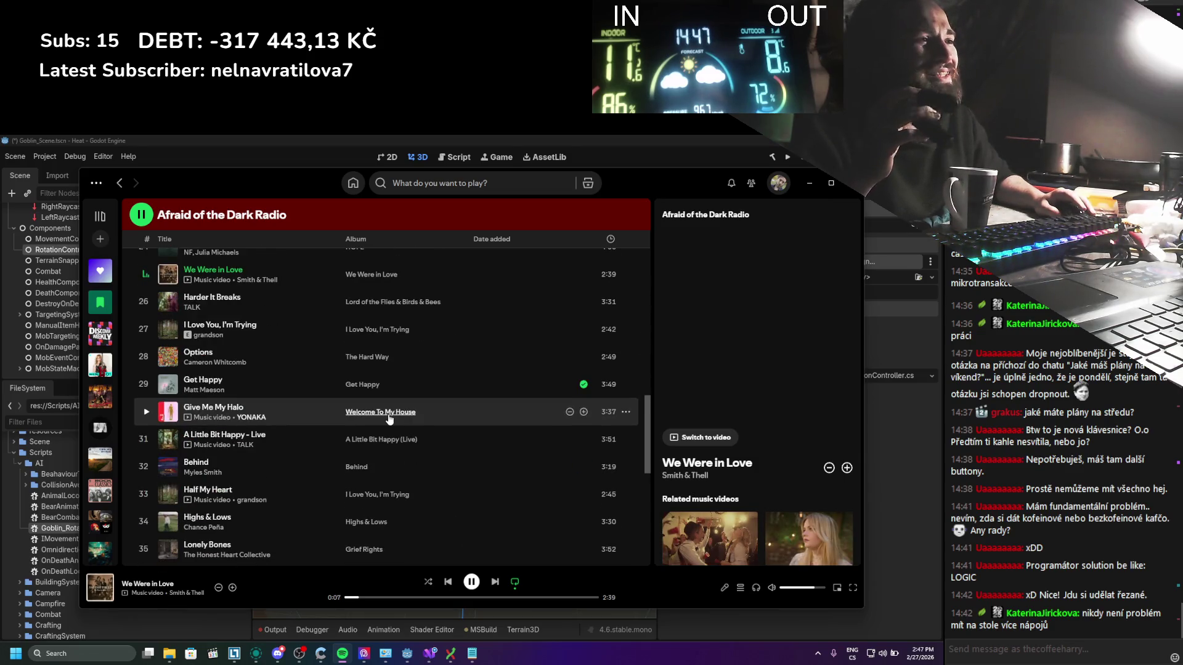
pyautogui.click(808, 183)
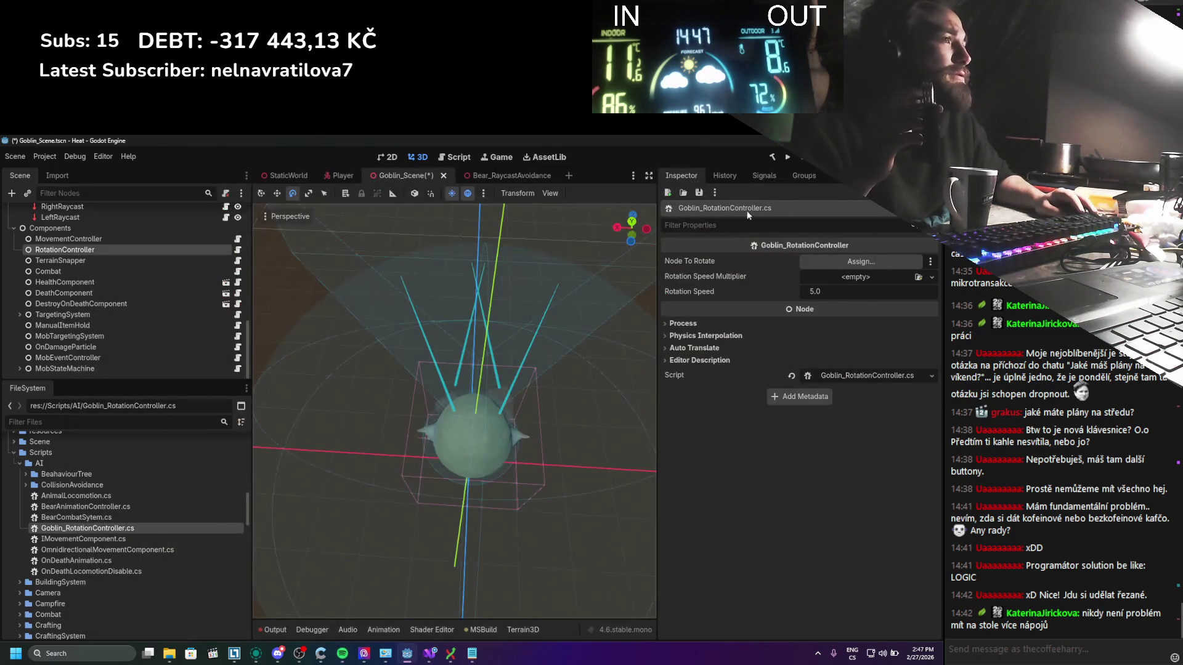
# Step: Select RotationController and set its Node To Rotate to Goblin_Scene
pyautogui.click(115, 282)
pyautogui.click(124, 250)
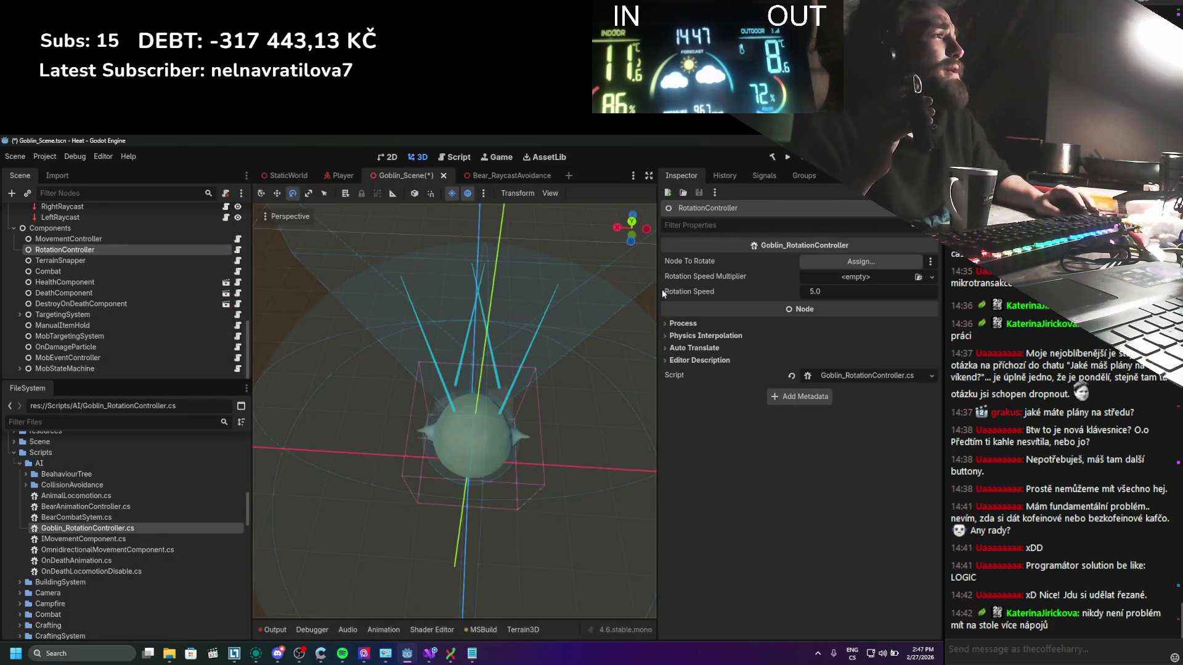
pyautogui.scroll(10, 192, 349)
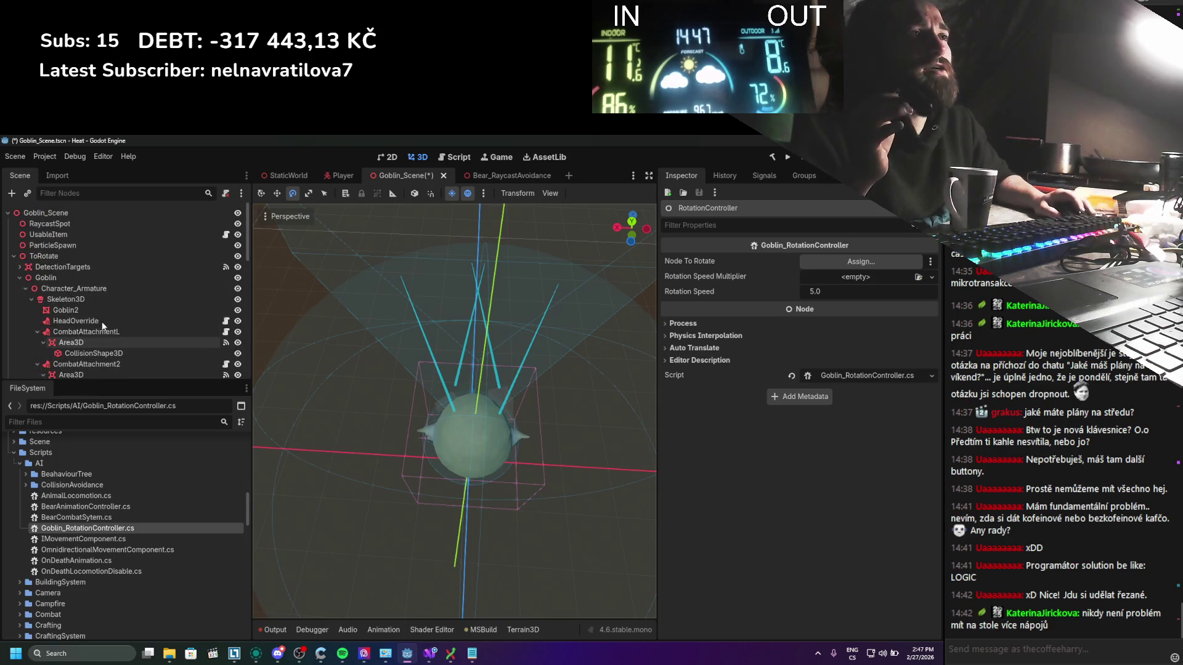
pyautogui.moveTo(69, 211)
pyautogui.mouseDown()
pyautogui.moveTo(554, 258)
pyautogui.moveTo(878, 261)
pyautogui.mouseUp()
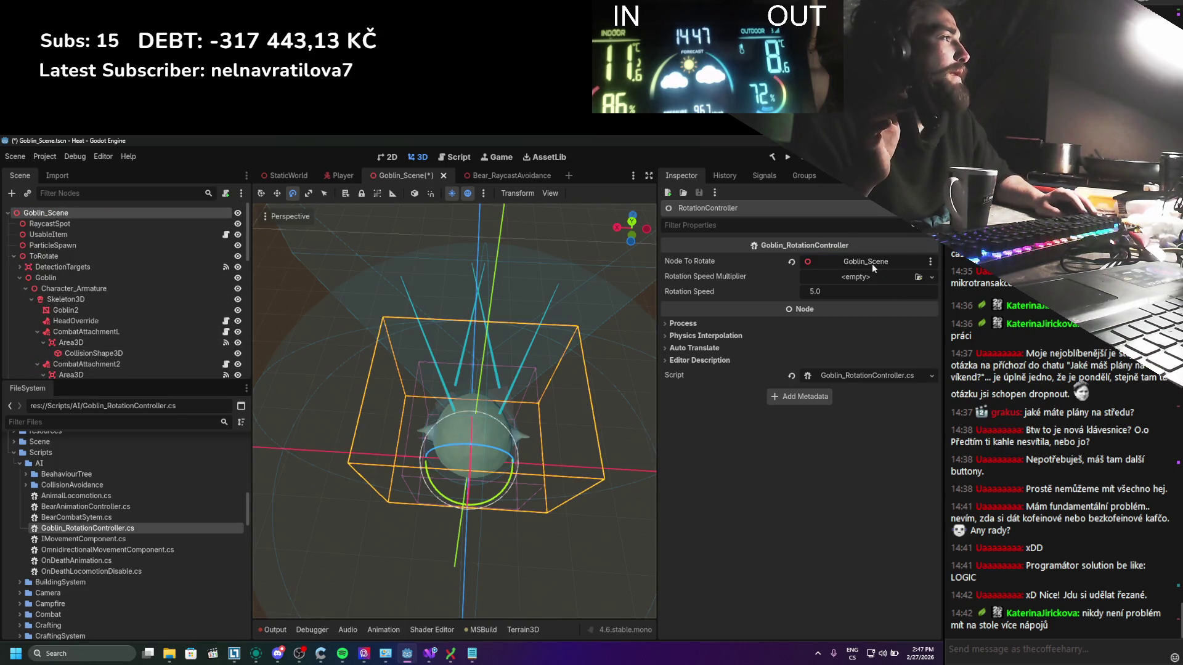
# Step: Give Rotation Speed Multiplier a new Curve with Max Domain 3.14
pyautogui.click(874, 282)
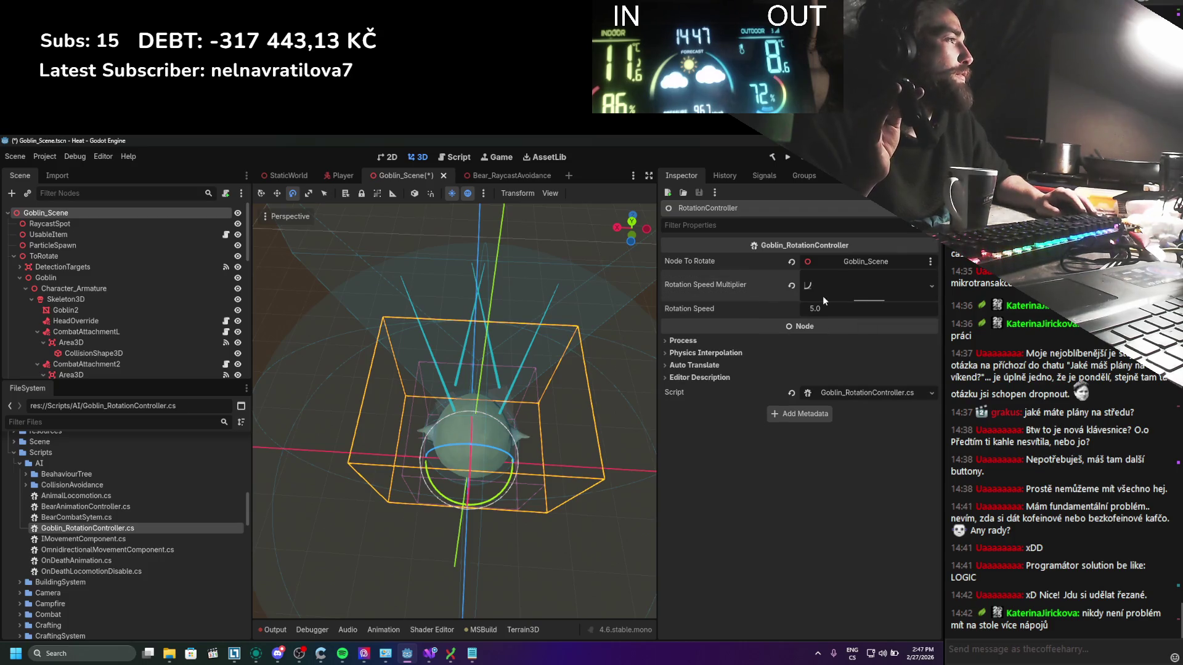
pyautogui.click(823, 295)
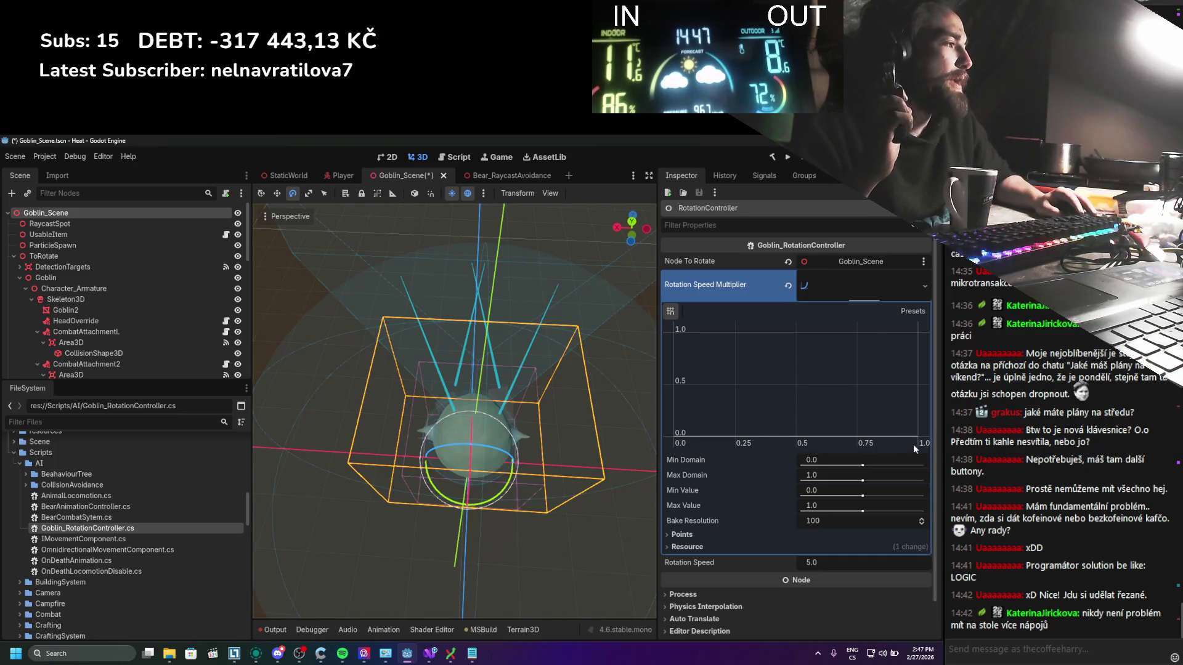
pyautogui.click(814, 478)
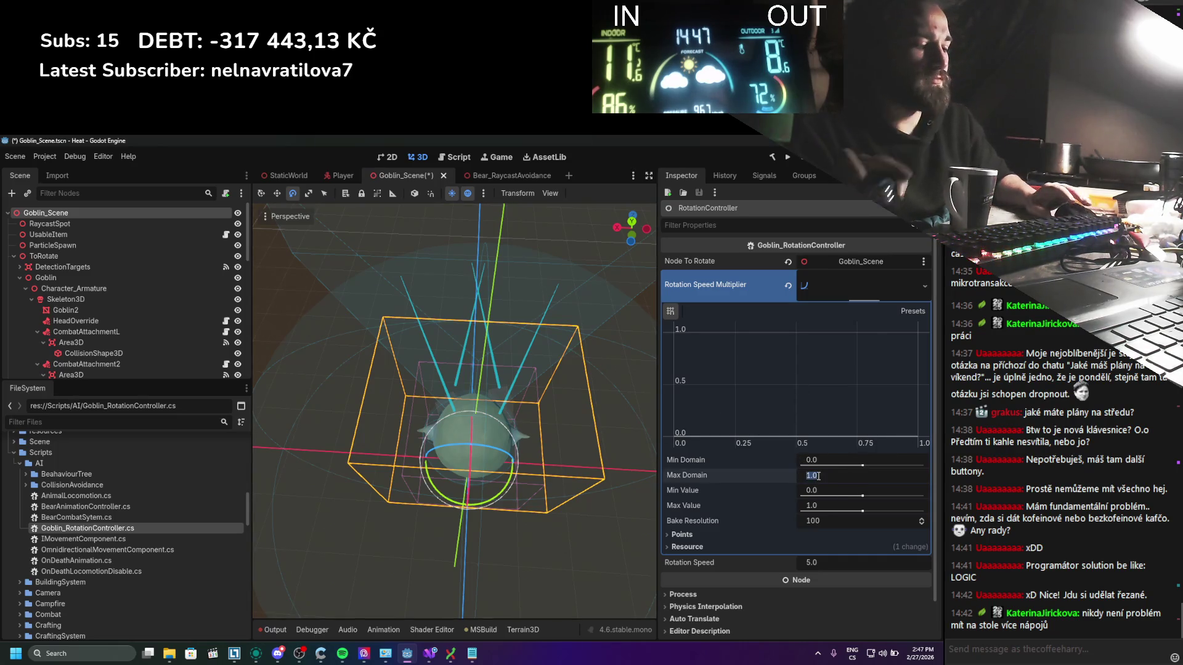
pyautogui.write('3.14')
pyautogui.press('Return')
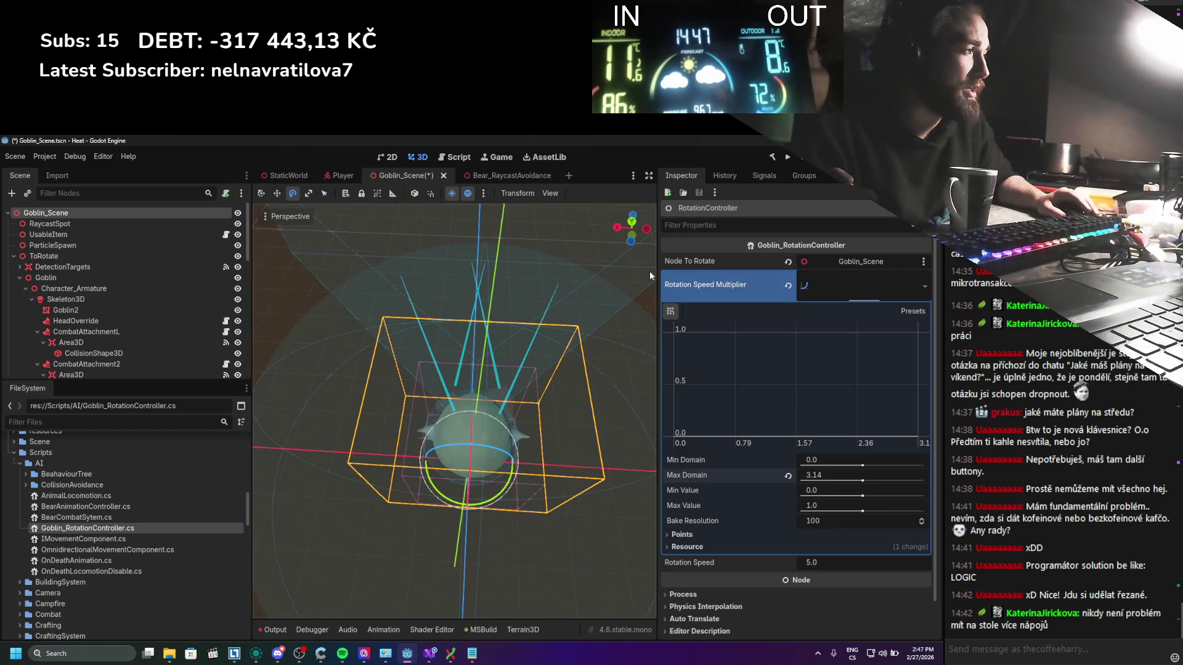
pyautogui.click(451, 653)
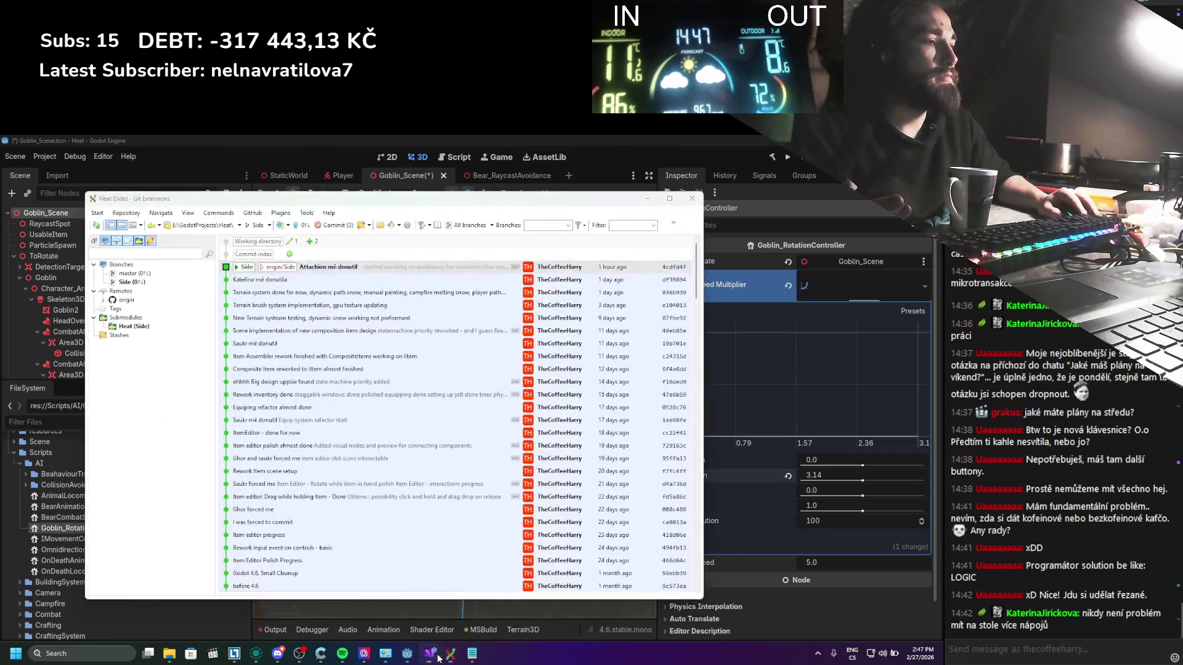
# Step: Sample the curve at Mathf.Abs(angleDifference) in the RotateY call, then return to Godot
pyautogui.click(429, 653)
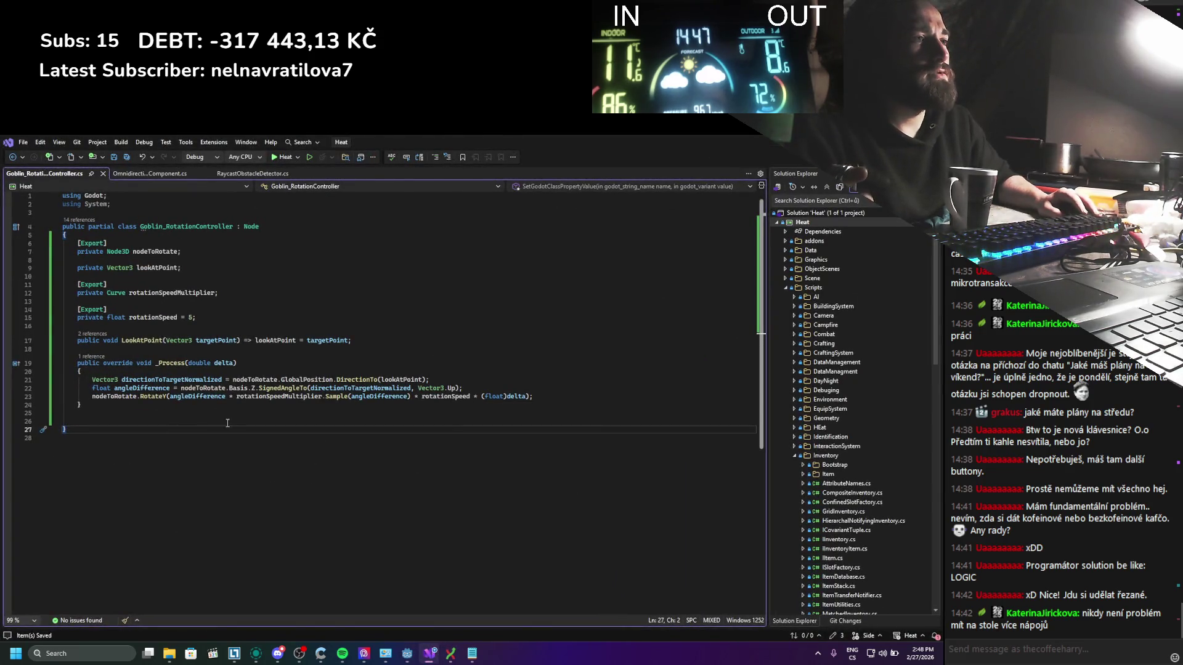
pyautogui.doubleClick(213, 396)
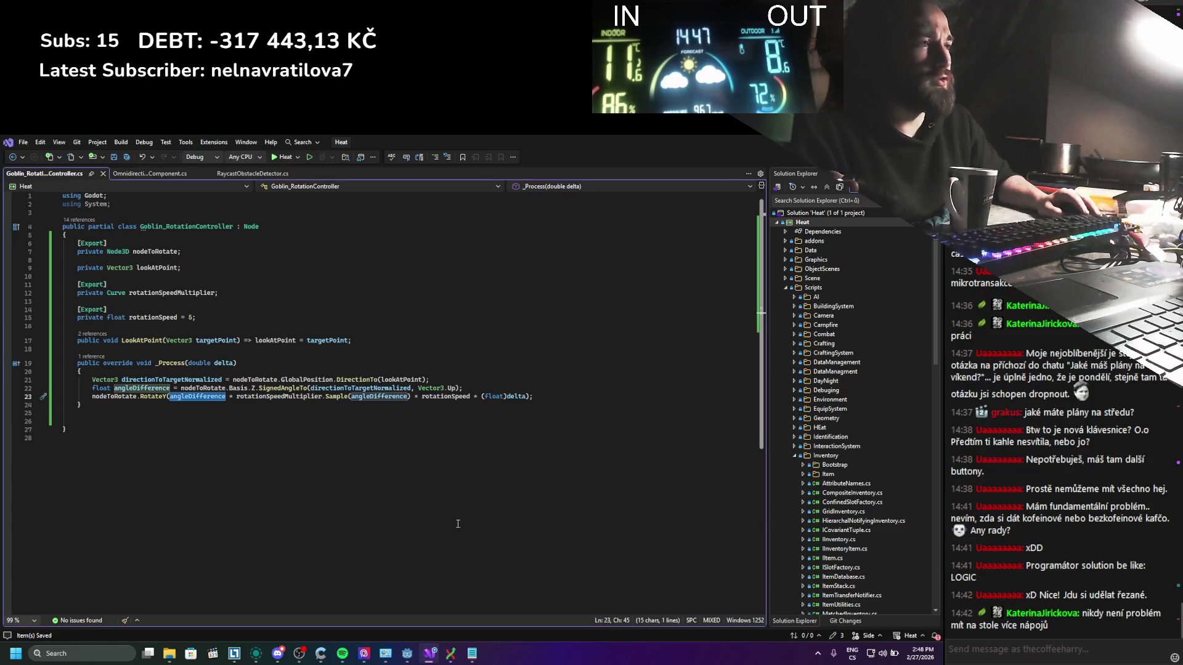
pyautogui.doubleClick(377, 396)
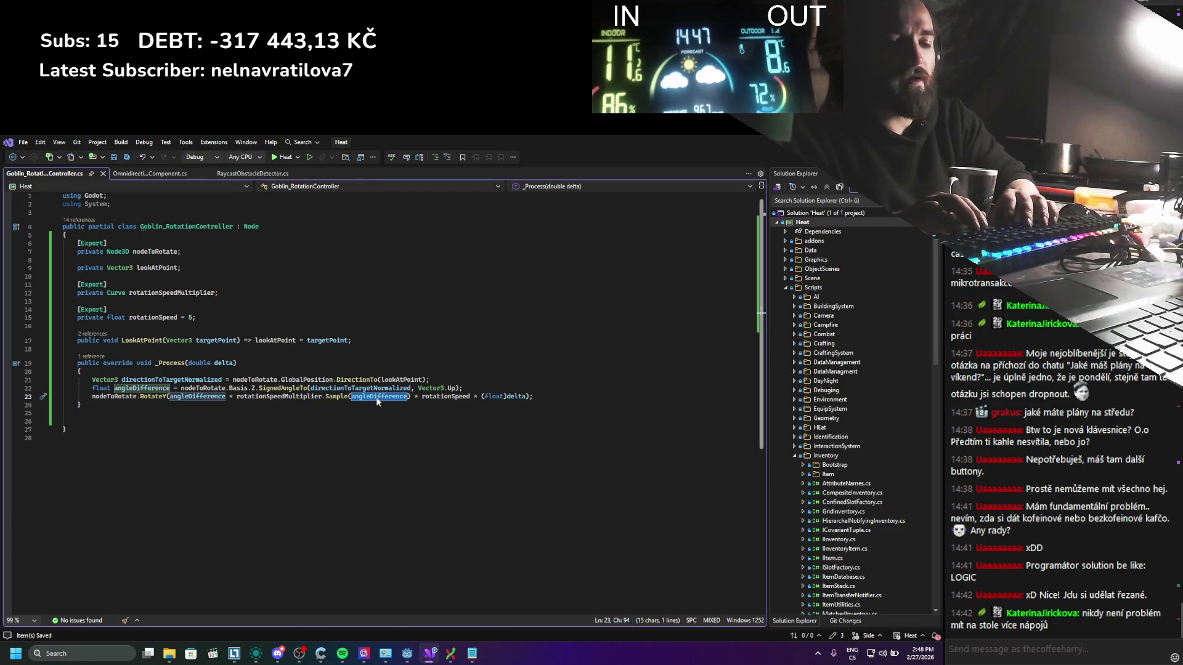
pyautogui.write('maht')
pyautogui.press('BackSpace')
pyautogui.press('BackSpace')
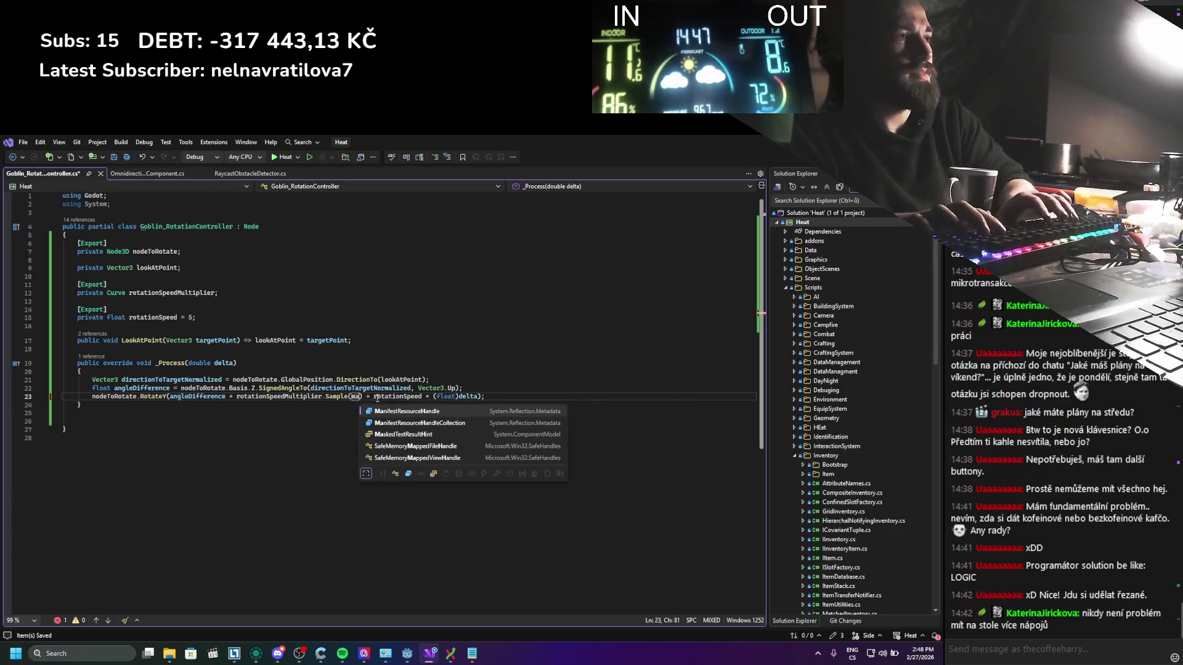
pyautogui.write('thf')
pyautogui.write('.abs(')
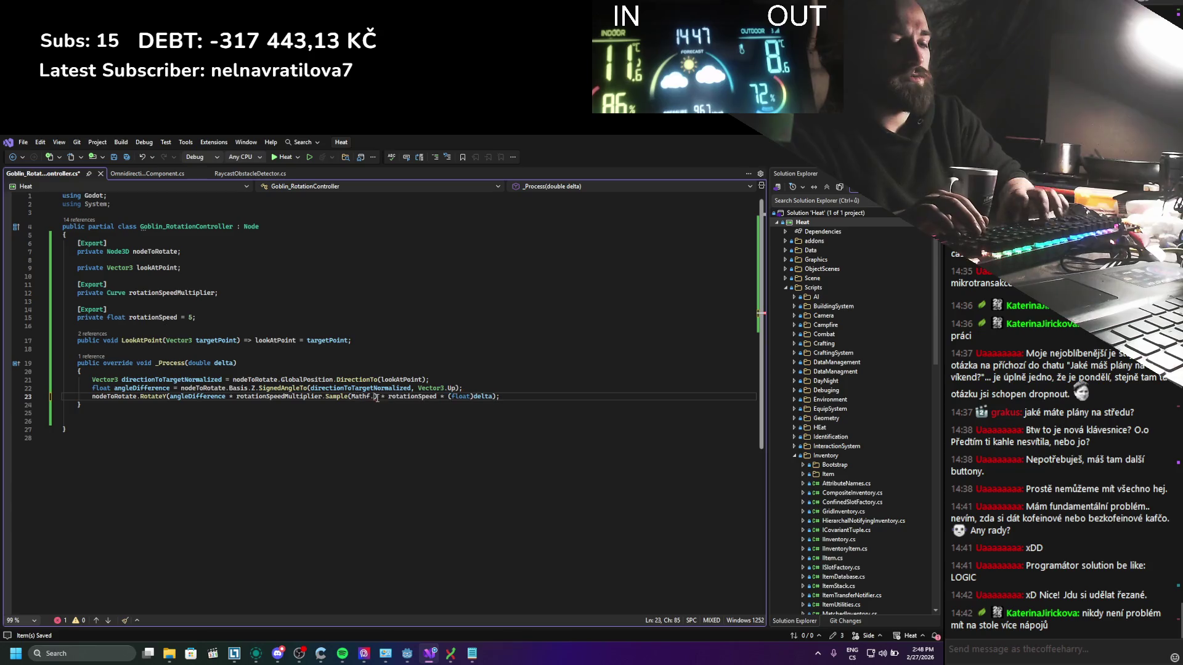
pyautogui.write('angle')
pyautogui.press('Tab')
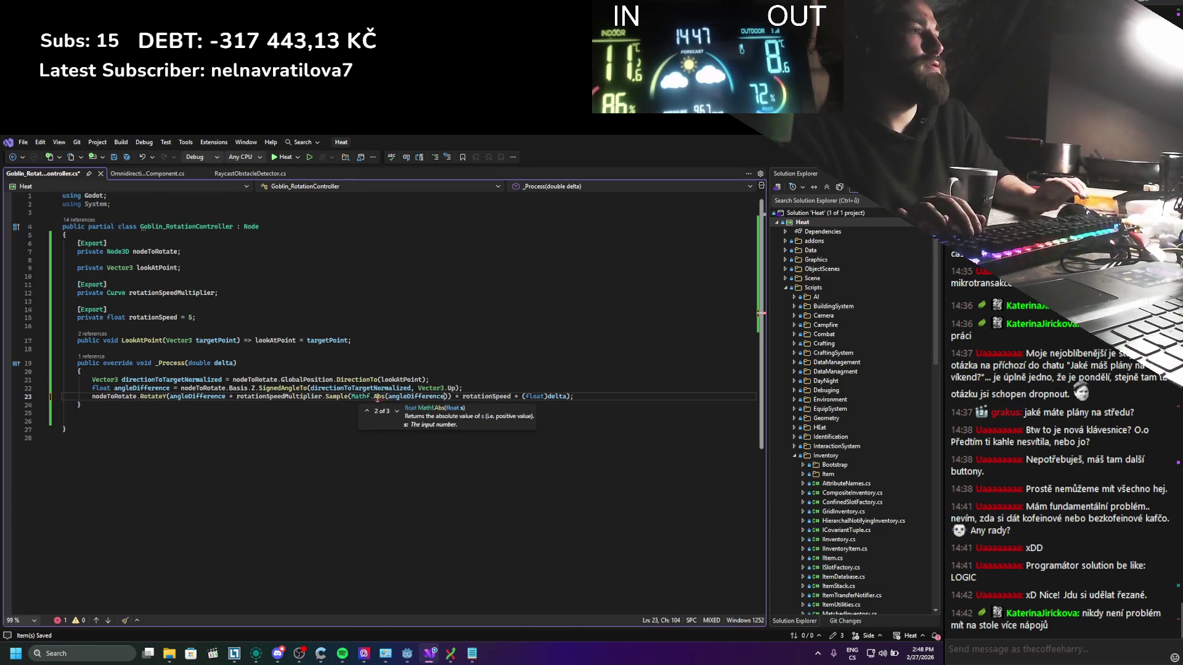
pyautogui.click(442, 316)
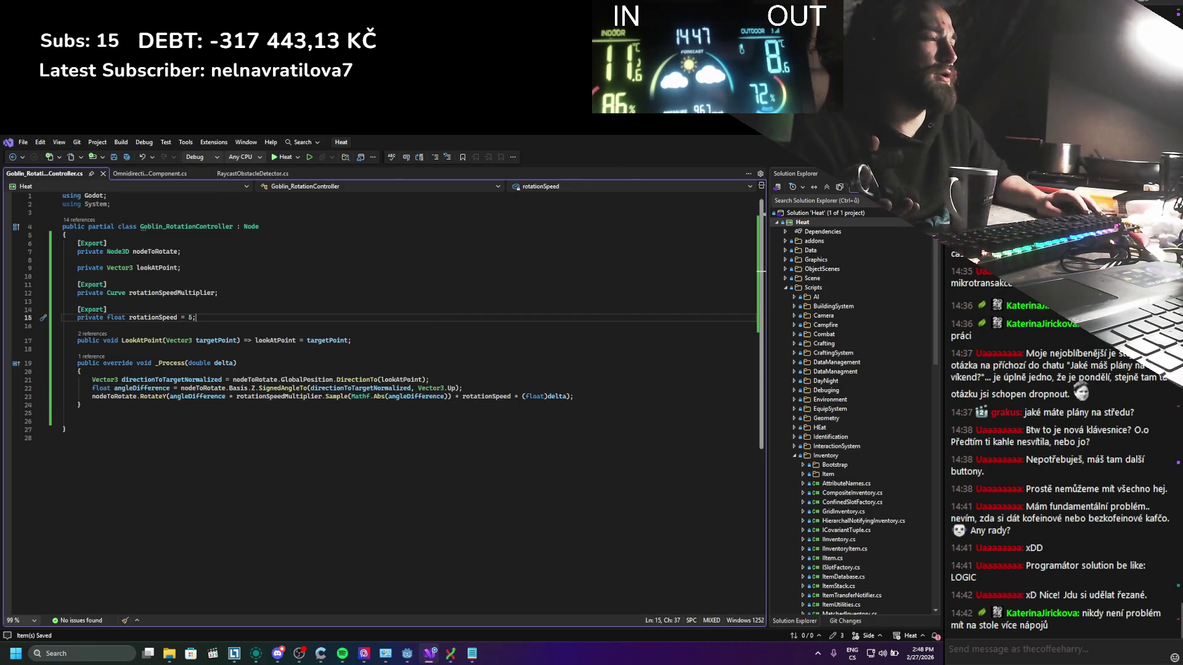
pyautogui.hotkey('alt', 'Tab')
pyautogui.click(692, 198)
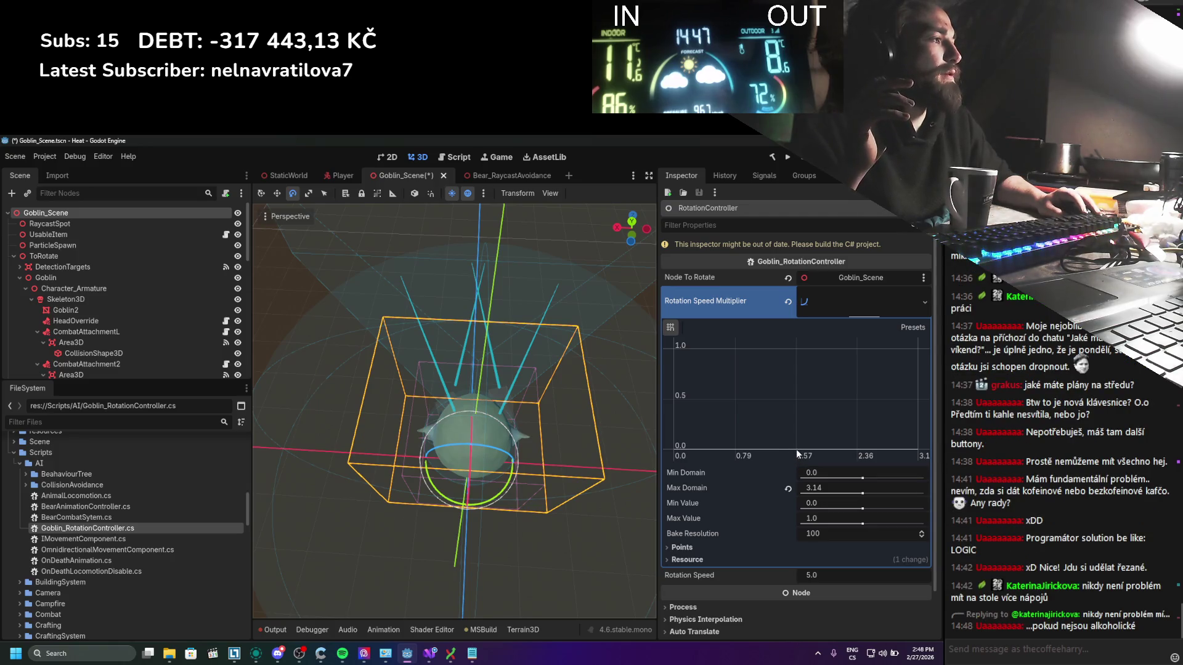
# Step: Shape the multiplier curve into a bell peaking at 1.0 around 1.57, ends near 0
pyautogui.moveTo(795, 449); pyautogui.dragTo(796, 348)
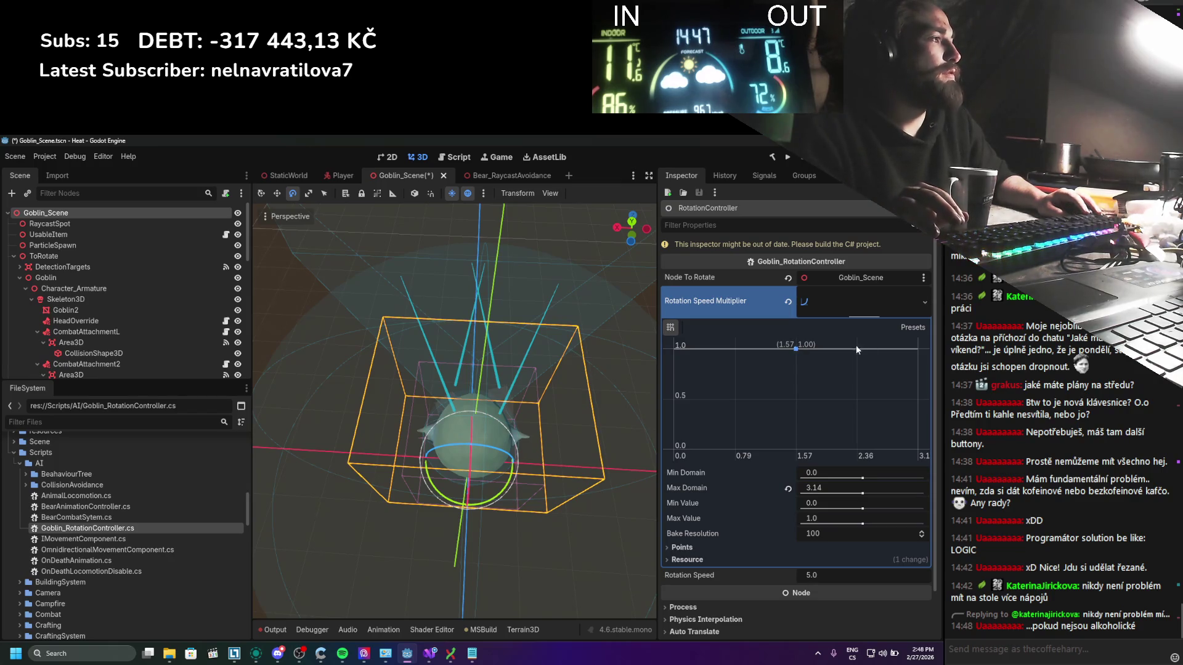
pyautogui.moveTo(918, 349); pyautogui.dragTo(917, 449)
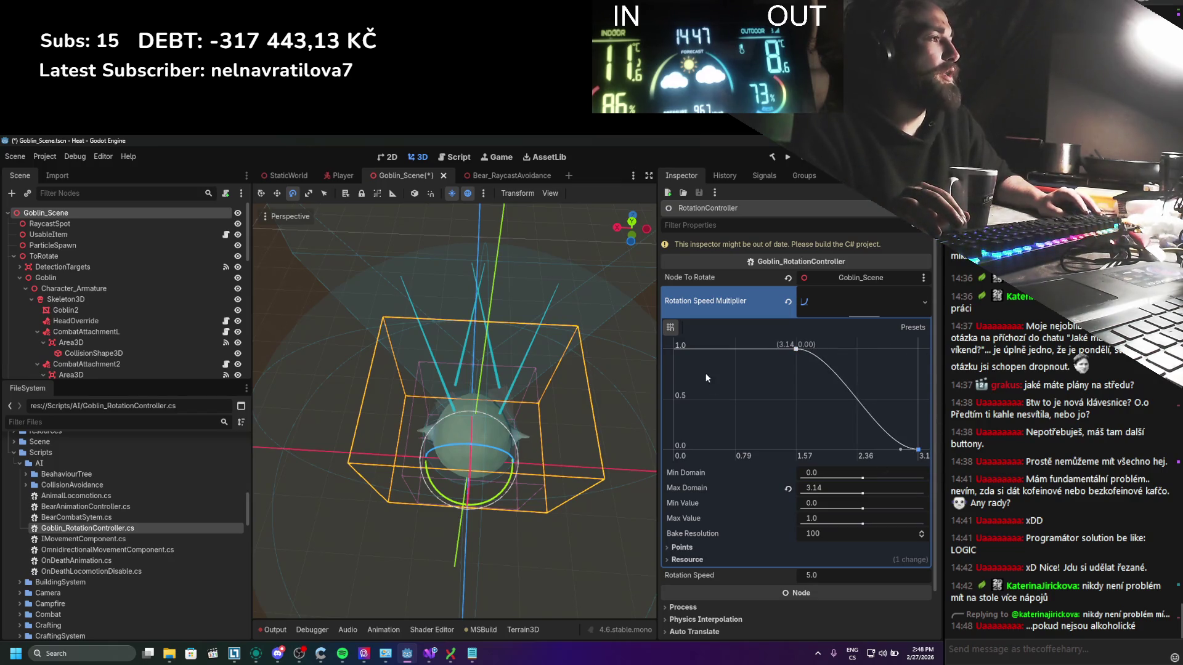
pyautogui.moveTo(682, 355); pyautogui.dragTo(679, 451)
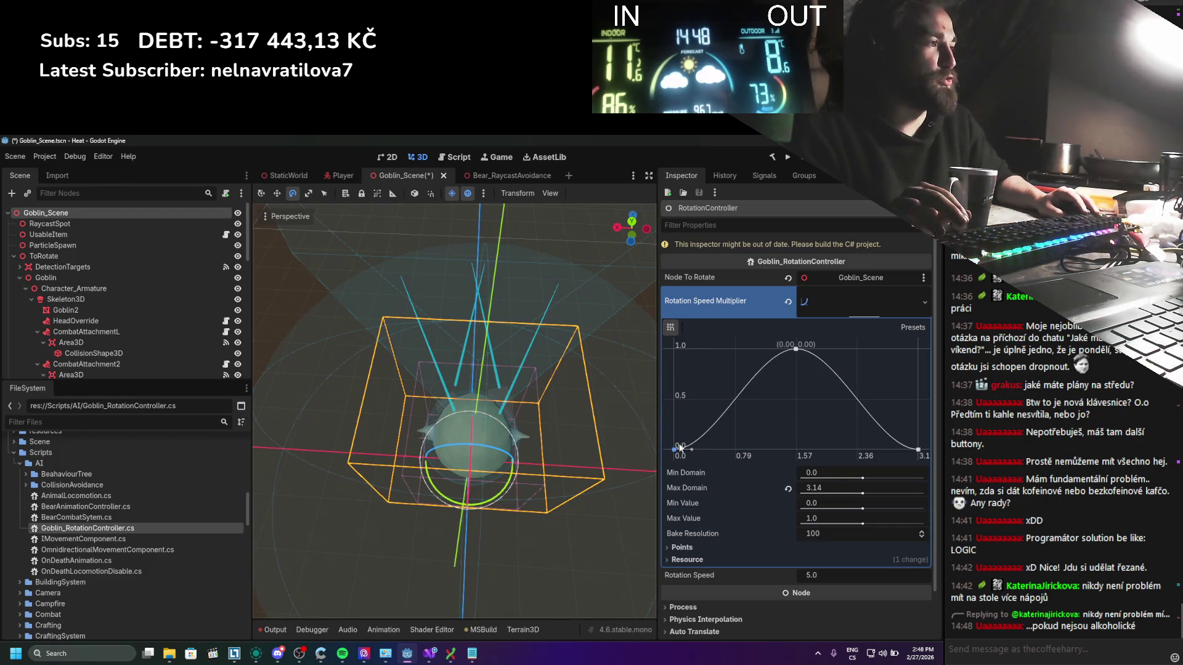
pyautogui.click(908, 455)
pyautogui.moveTo(908, 456); pyautogui.dragTo(918, 453)
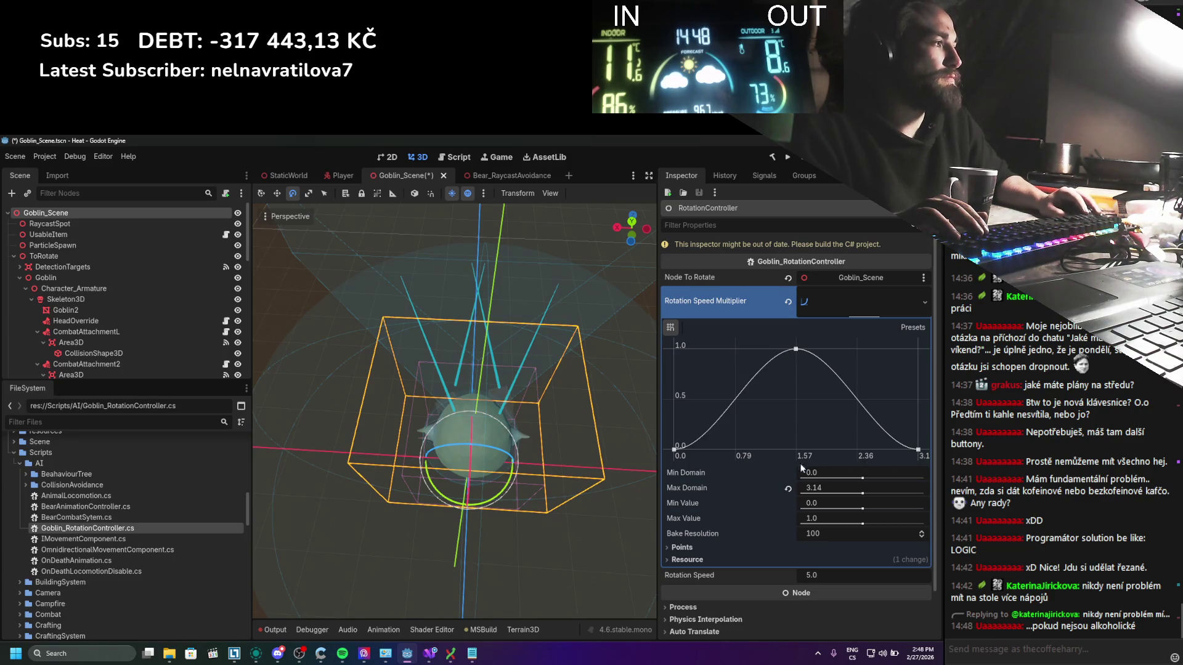
pyautogui.moveTo(918, 451)
pyautogui.mouseDown()
pyautogui.moveTo(931, 448)
pyautogui.moveTo(882, 420)
pyautogui.moveTo(888, 445)
pyautogui.mouseUp()
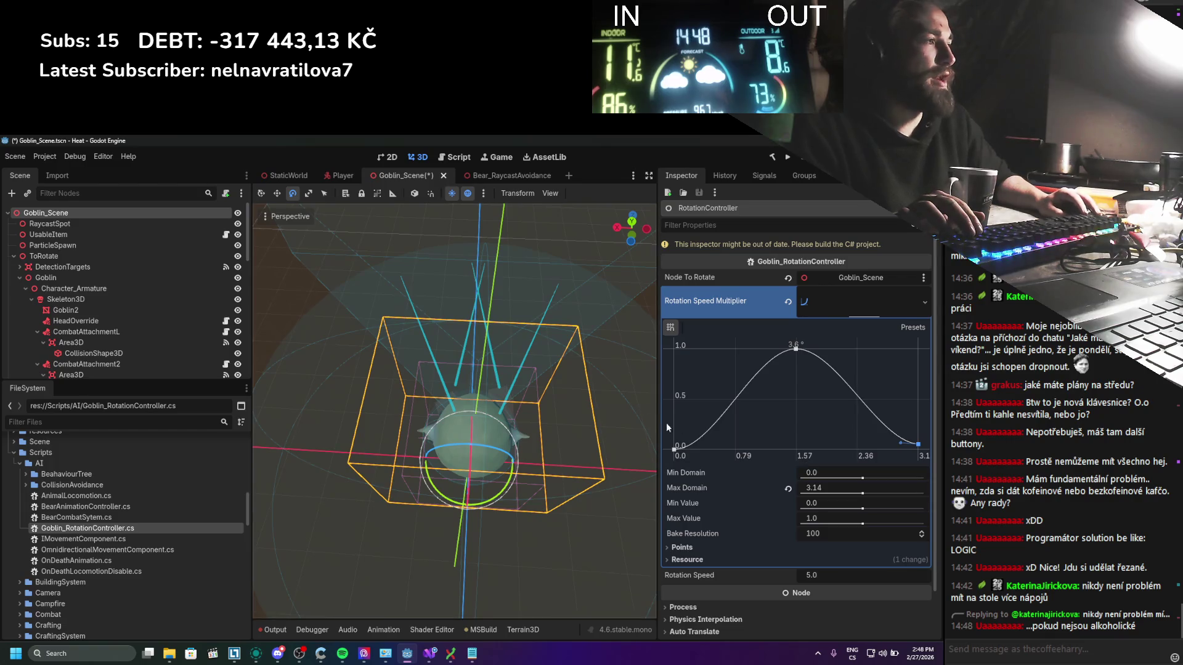
# Step: Raise the right endpoint to about 0.22, save the scene, and test-run the game
pyautogui.hotkey('ctrl', 's')
pyautogui.moveTo(918, 444); pyautogui.dragTo(921, 431)
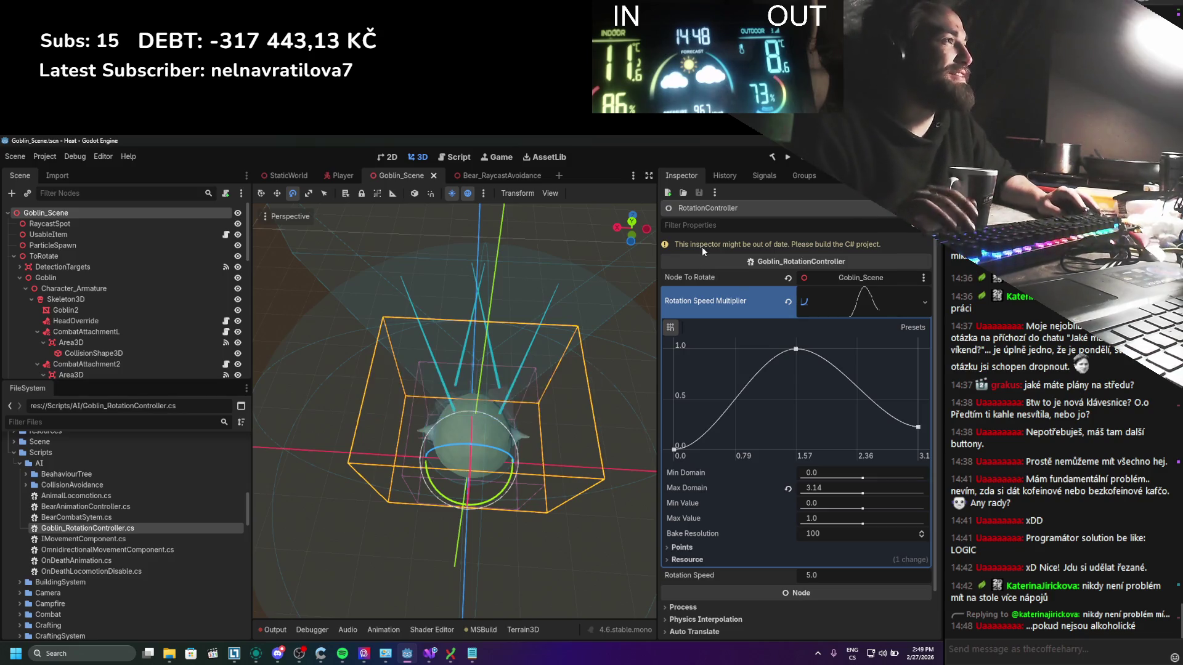
pyautogui.click(790, 160)
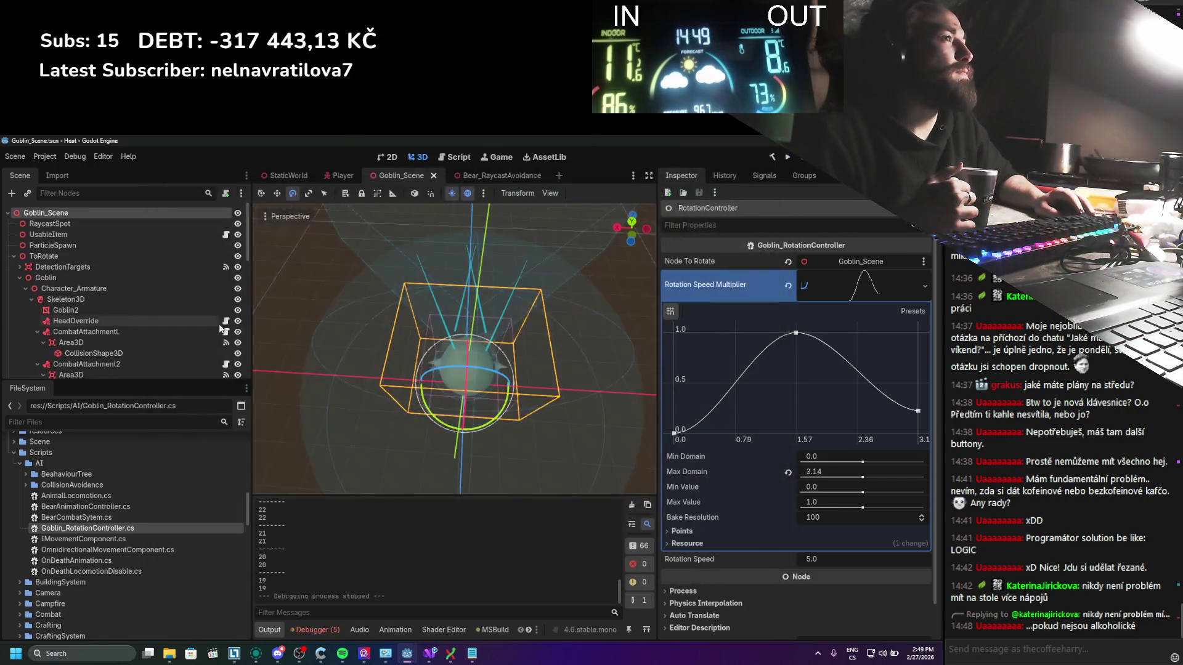
pyautogui.scroll(-5, 177, 324)
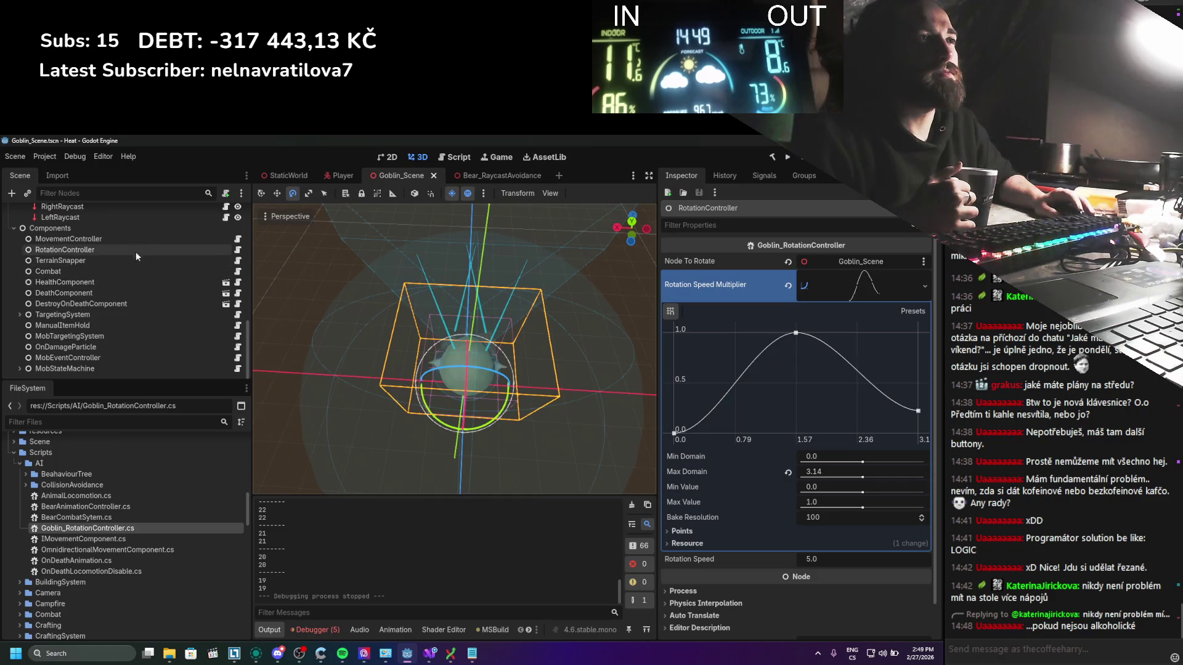
# Step: Assign RotationController to MovementController's Goblin Rotation Controller and create a Speed Multiplier By Target Angle Delta curve
pyautogui.click(135, 239)
pyautogui.moveTo(131, 253)
pyautogui.mouseDown()
pyautogui.moveTo(887, 390)
pyautogui.moveTo(866, 356)
pyautogui.mouseUp()
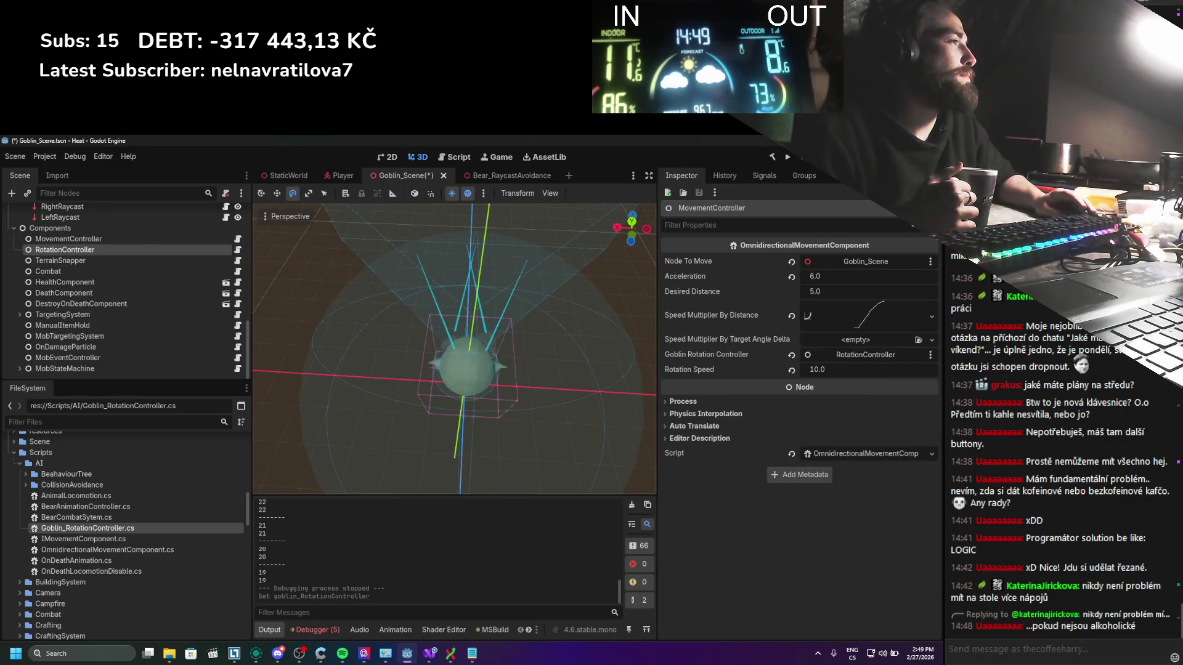
pyautogui.click(830, 341)
pyautogui.click(878, 364)
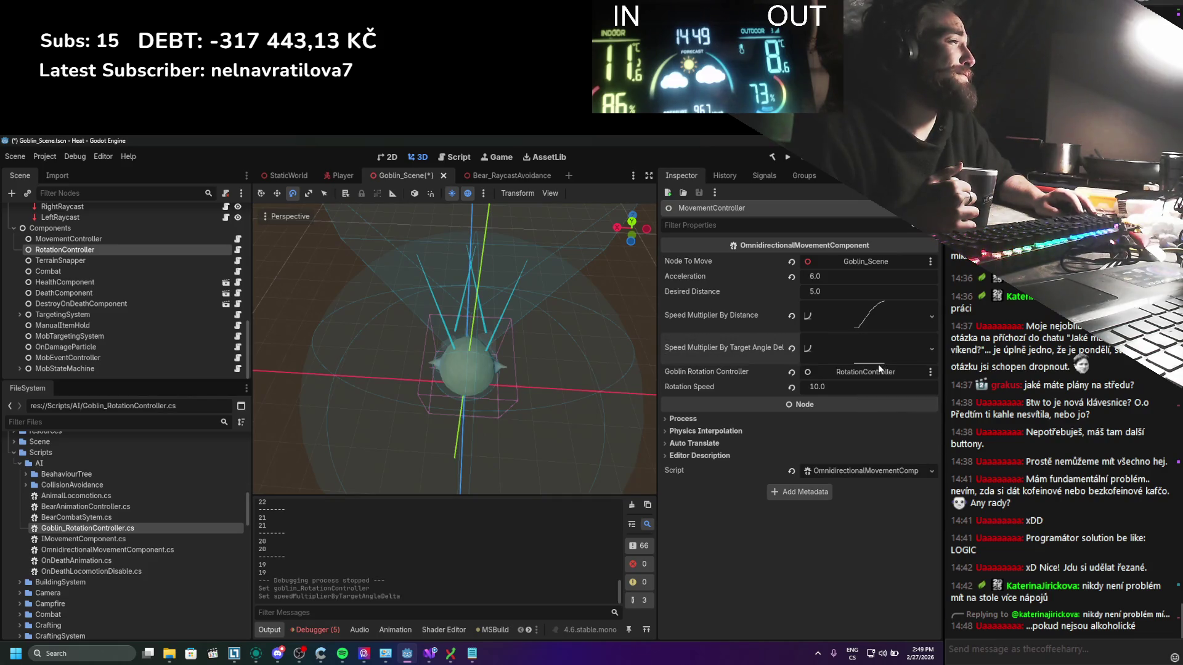
pyautogui.click(834, 349)
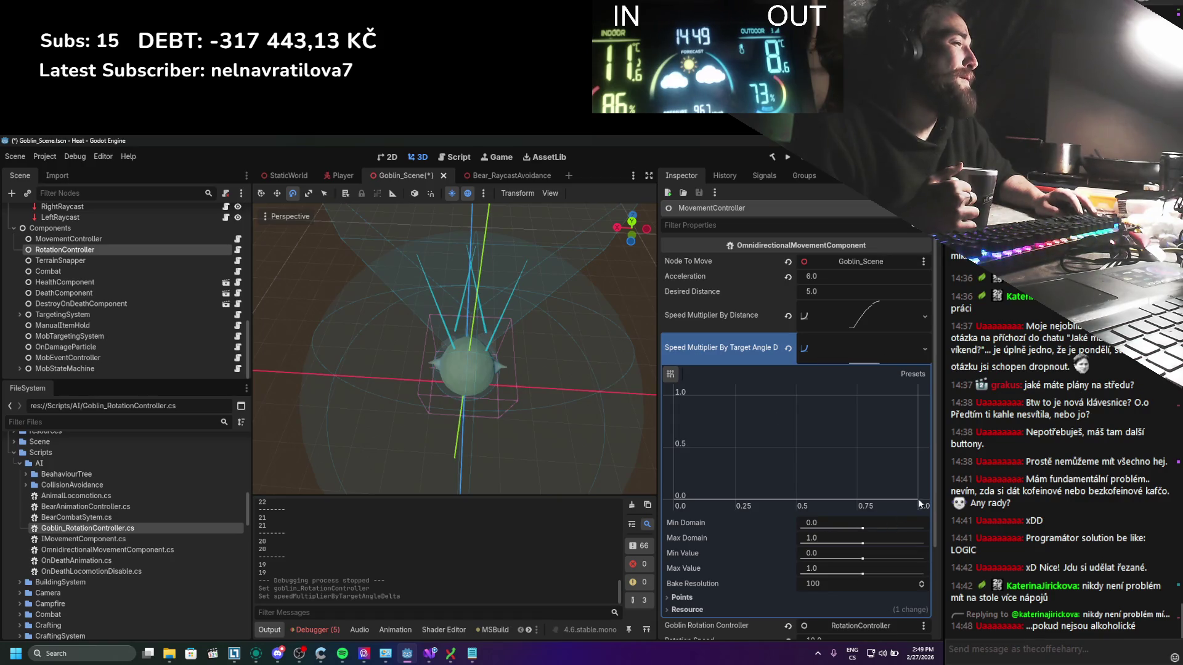
# Step: Make the target-angle curve rise from about 0.17 to 1.0, save, and run the game
pyautogui.moveTo(796, 499)
pyautogui.mouseDown()
pyautogui.moveTo(796, 444)
pyautogui.moveTo(874, 394)
pyautogui.moveTo(918, 394)
pyautogui.mouseUp()
pyautogui.moveTo(675, 399); pyautogui.dragTo(674, 475)
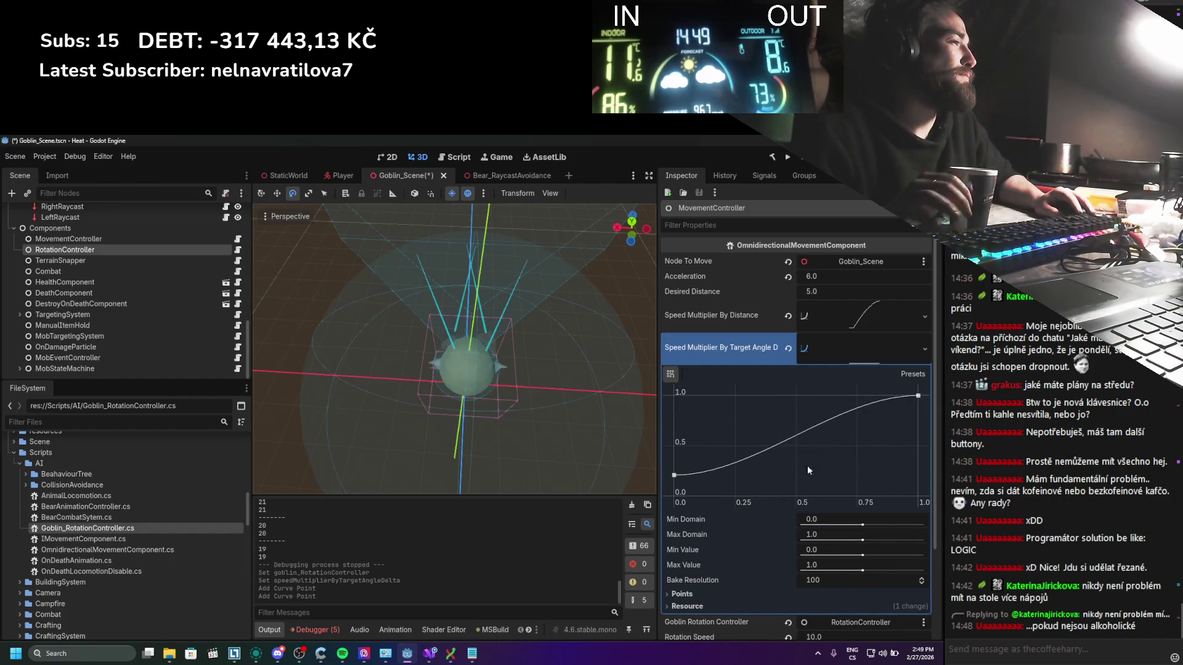
pyautogui.hotkey('ctrl', 's')
pyautogui.click(787, 158)
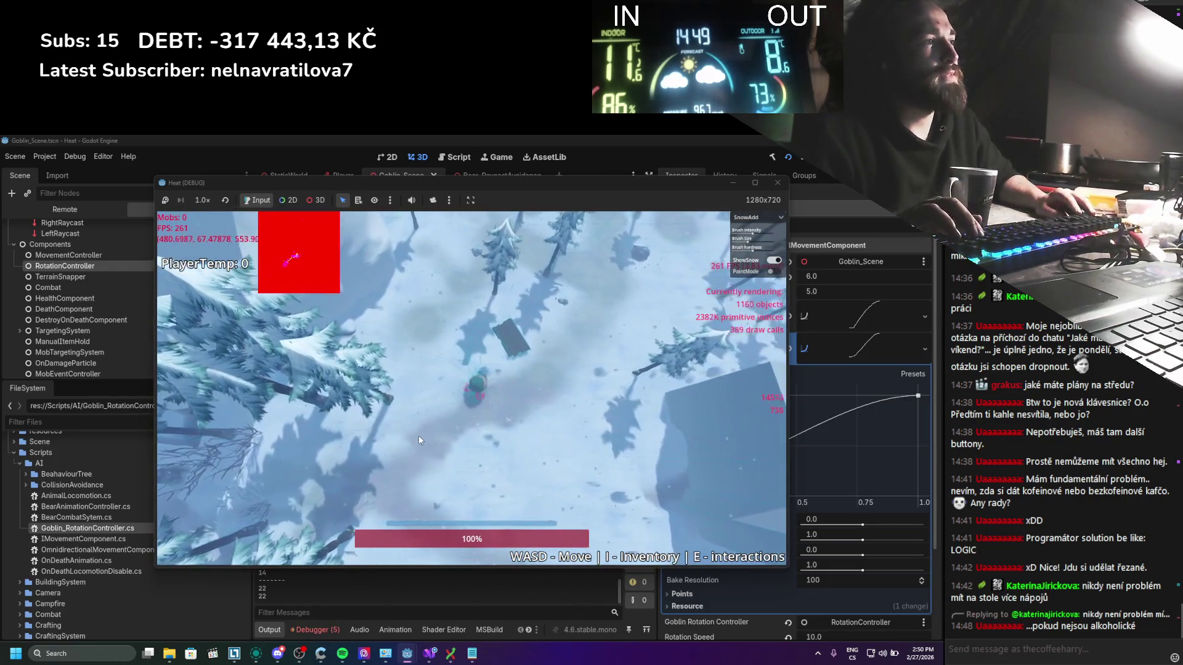
# Step: Walk the player with WASD in every direction across the snow, watching the goblin turn to follow
pyautogui.press('s')
pyautogui.press('d')
pyautogui.press('d')
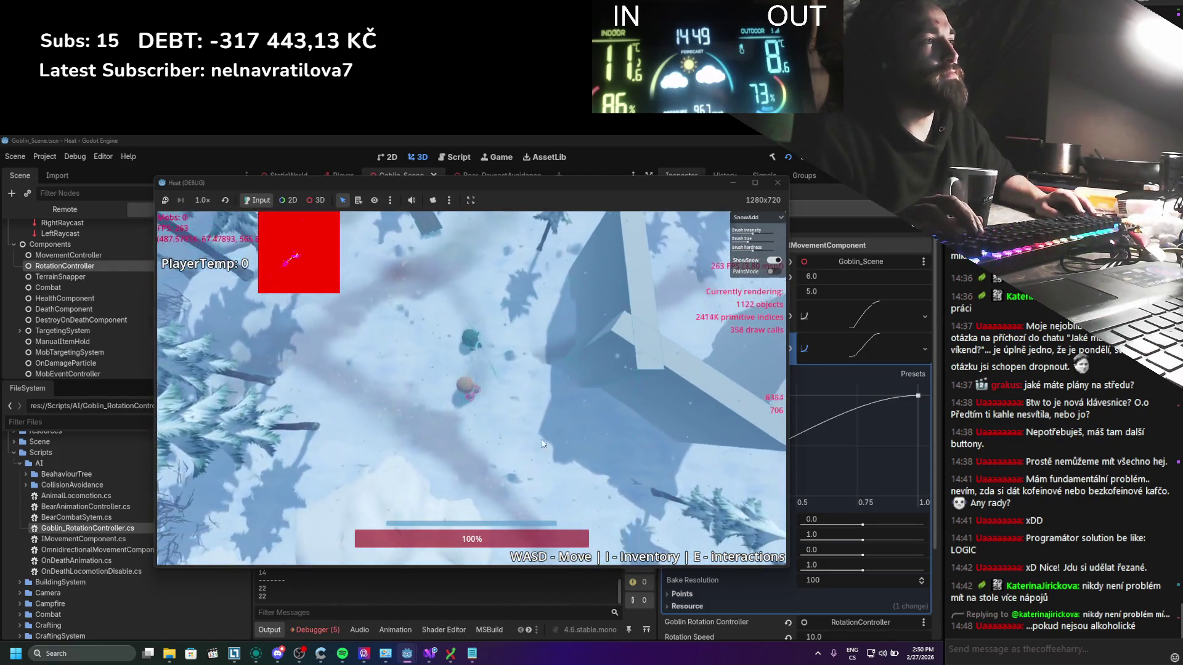
pyautogui.press('w')
pyautogui.press('d')
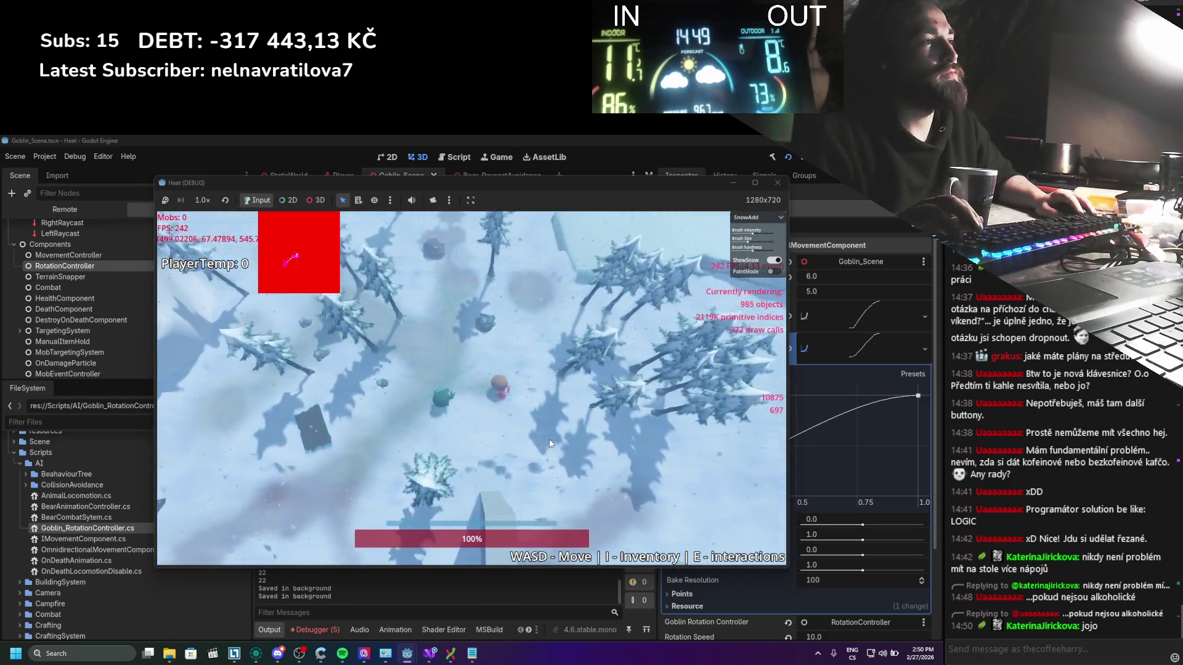
pyautogui.press('s')
pyautogui.press('a')
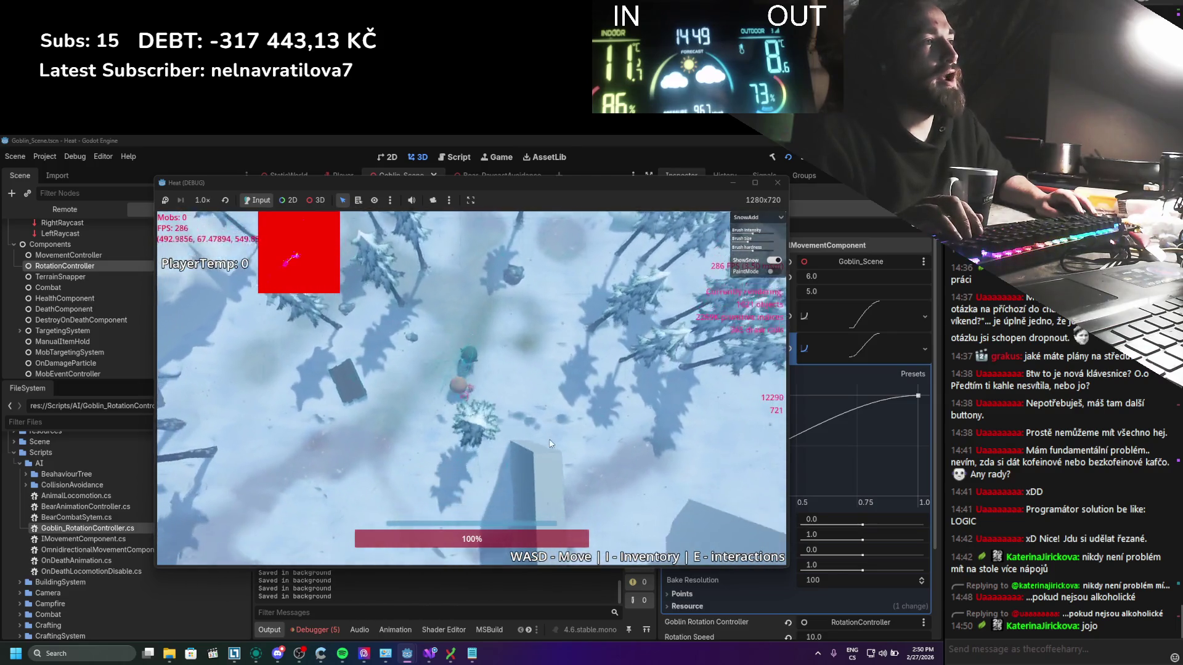
pyautogui.press('s')
pyautogui.press('d')
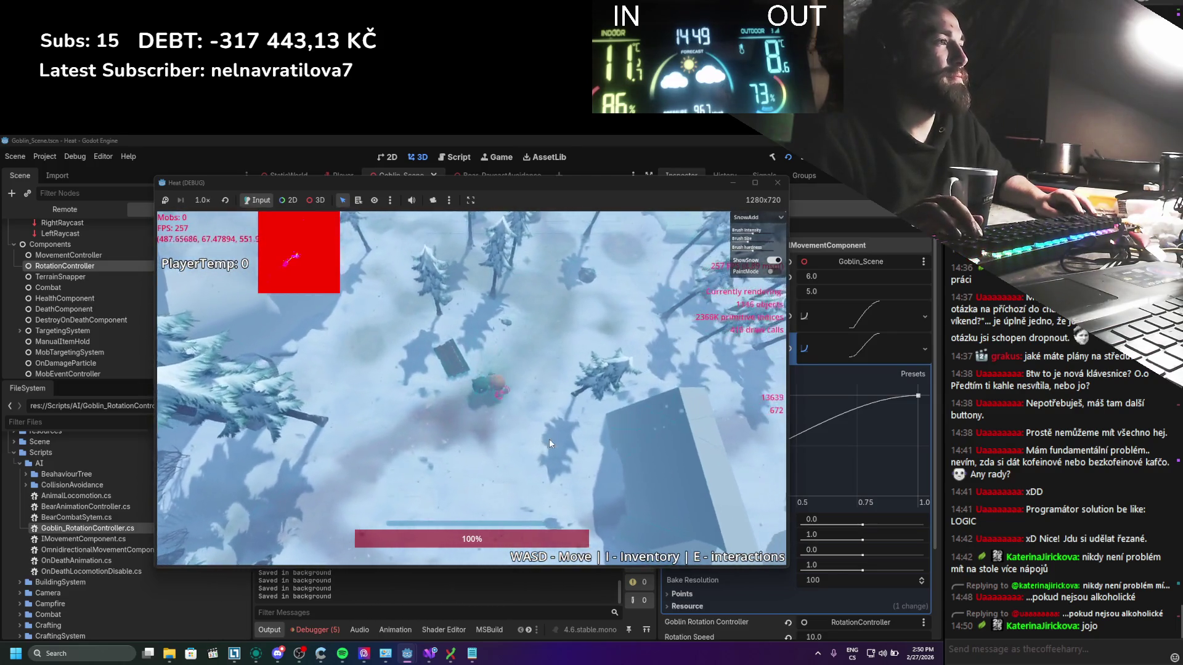
pyautogui.press('s')
pyautogui.press('d')
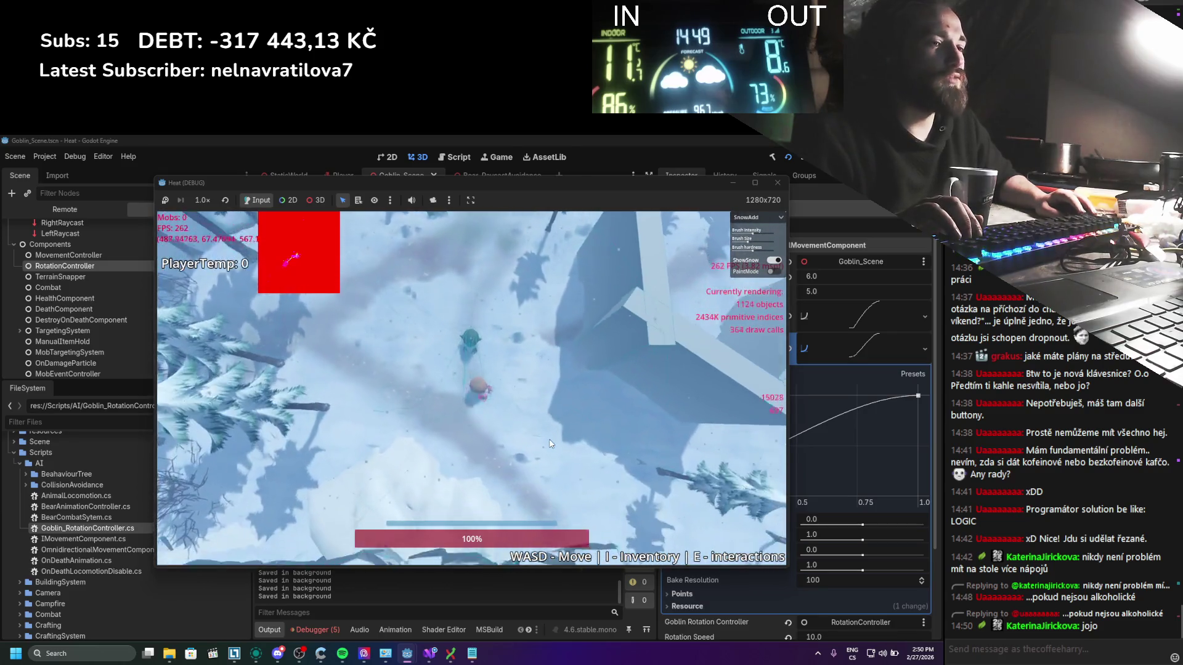
pyautogui.press('w')
pyautogui.press('a')
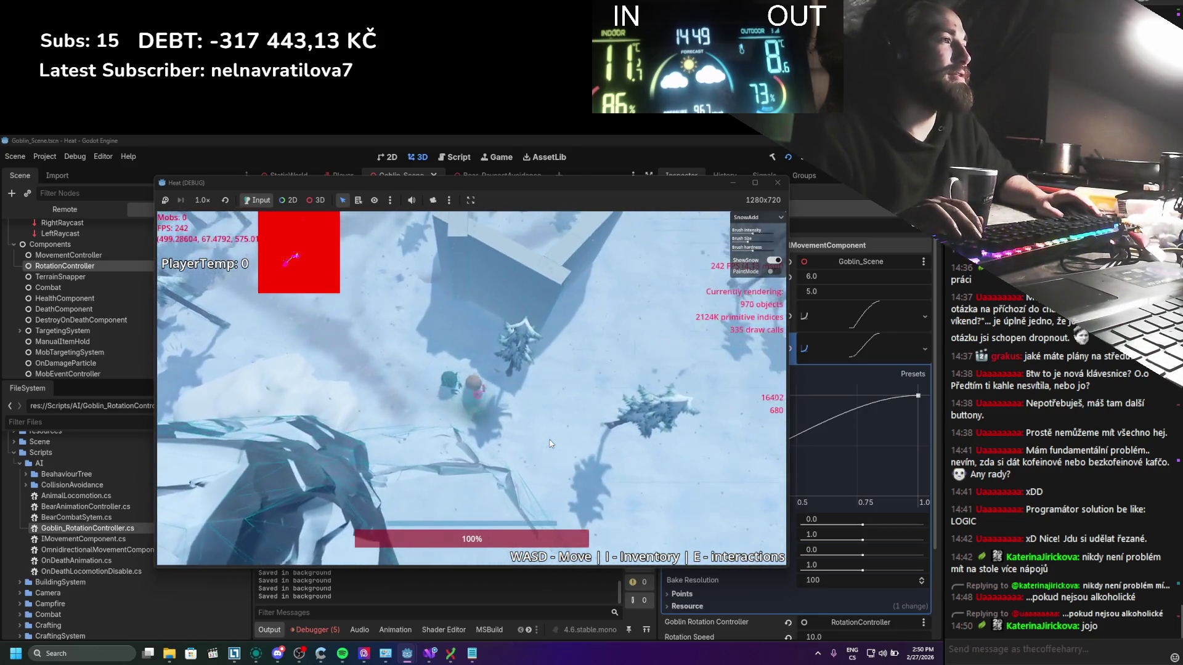
pyautogui.press('s')
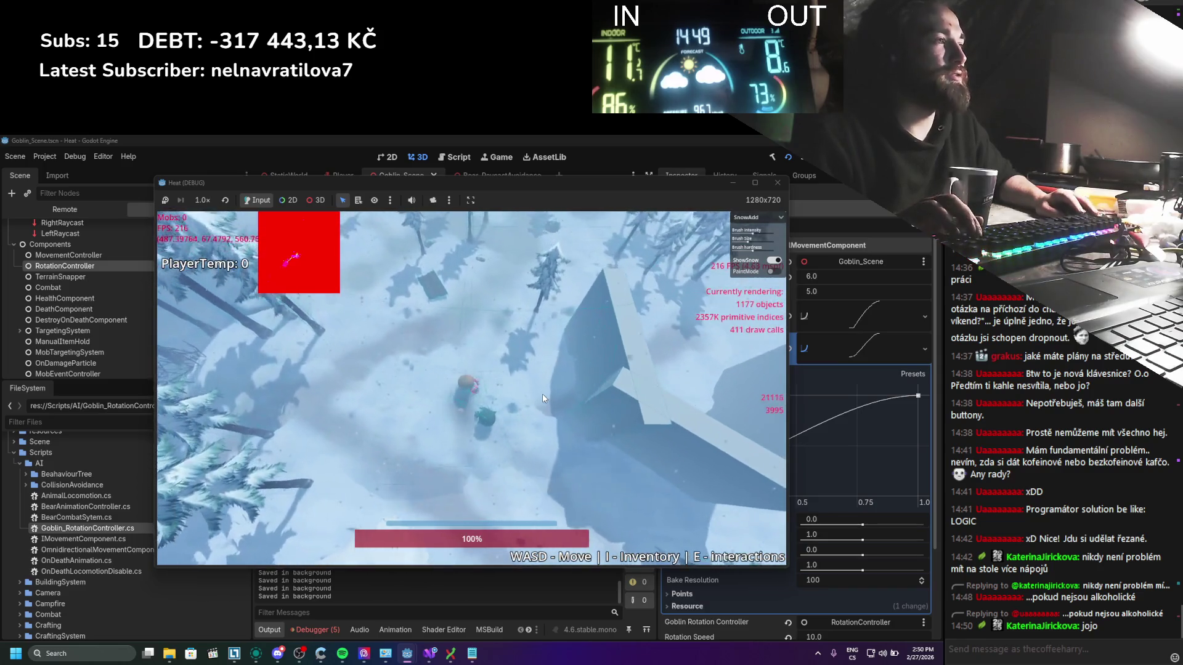
pyautogui.press('w')
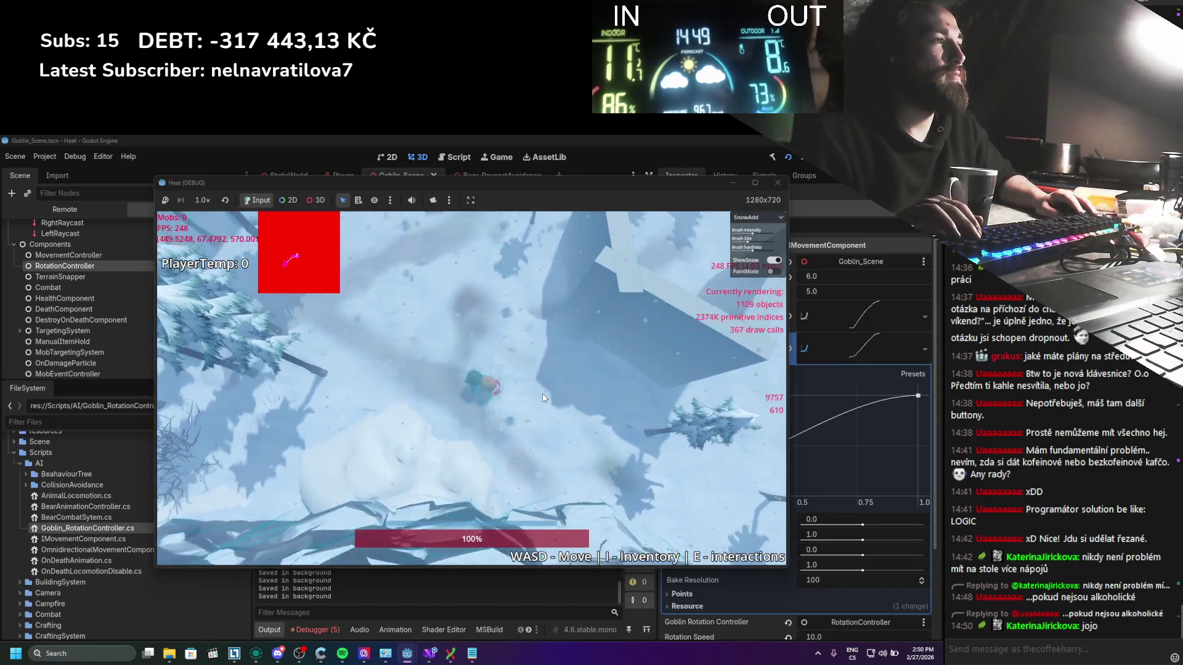
pyautogui.press('w')
pyautogui.press('a')
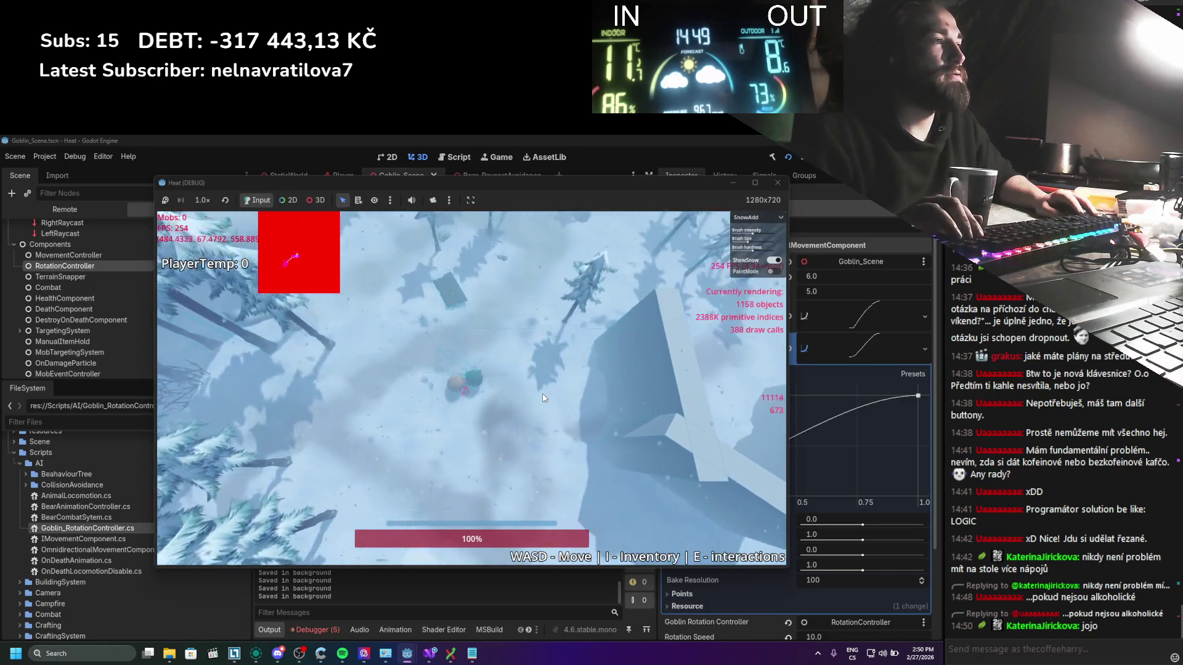
pyautogui.press('d')
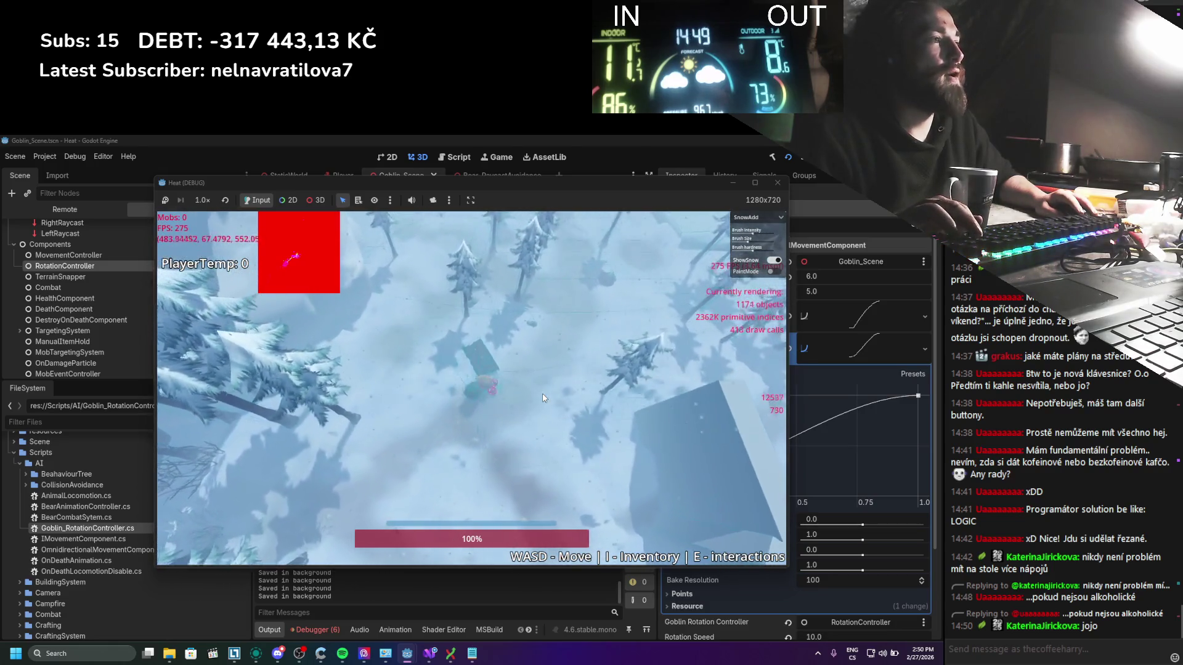